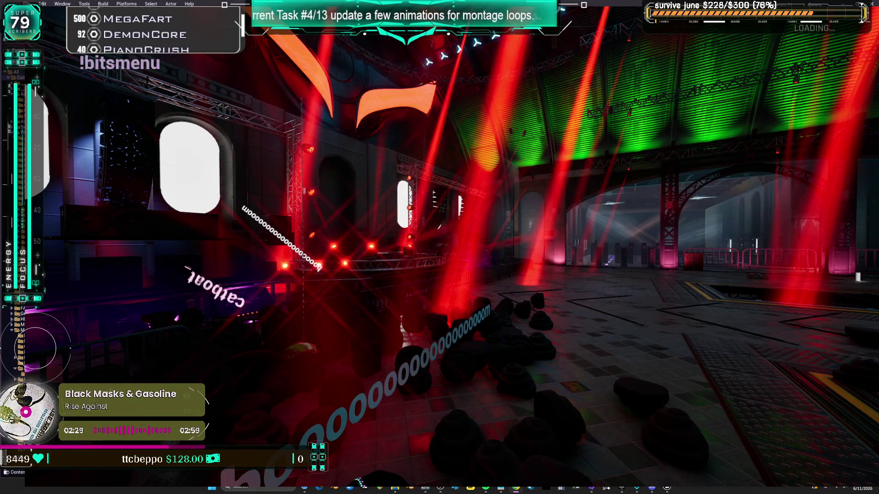
# - Stop the play session and jump from the first Blueprint runtime error to its DespawnTurret node
pyautogui.press('Escape')
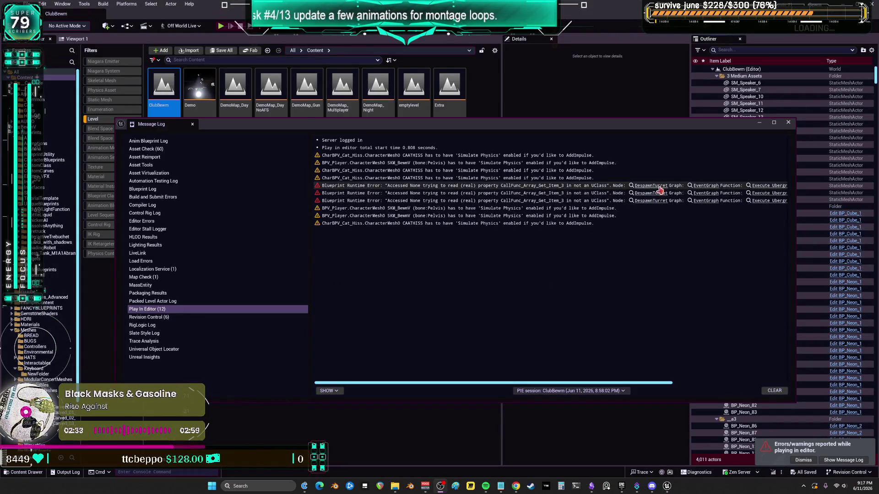
pyautogui.click(660, 188)
pyautogui.moveTo(586, 383)
pyautogui.mouseDown()
pyautogui.moveTo(777, 374)
pyautogui.moveTo(258, 343)
pyautogui.mouseUp()
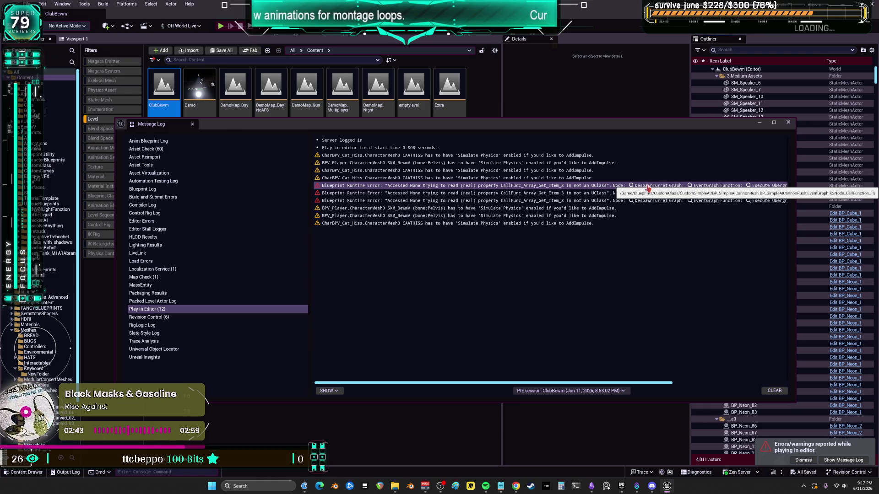
pyautogui.click(647, 186)
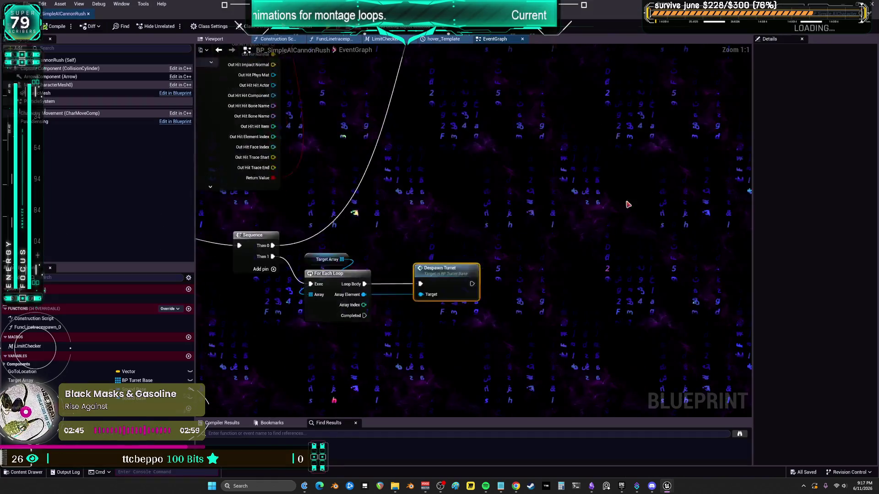
# - Wire an Is Valid check from Array Element into Despawn Turret, then open BP_TurretBase's DespawnTurret event
pyautogui.scroll(-9, 457, 193)
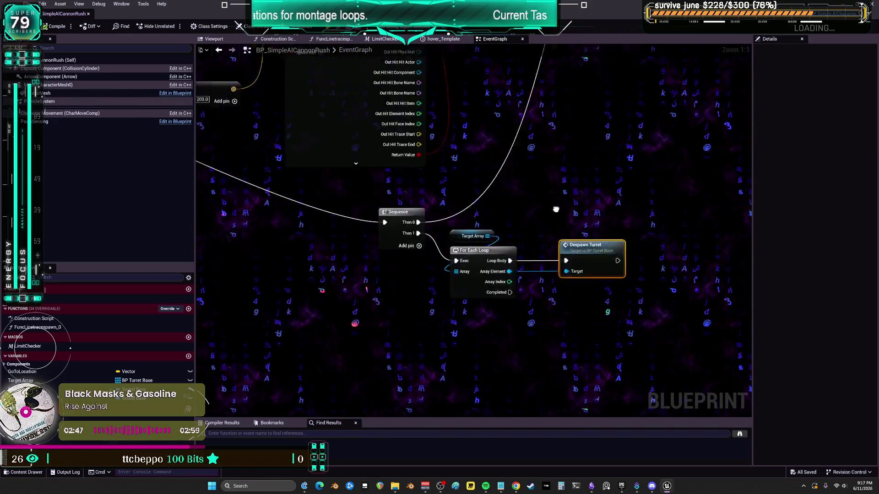
pyautogui.scroll(6, 526, 278)
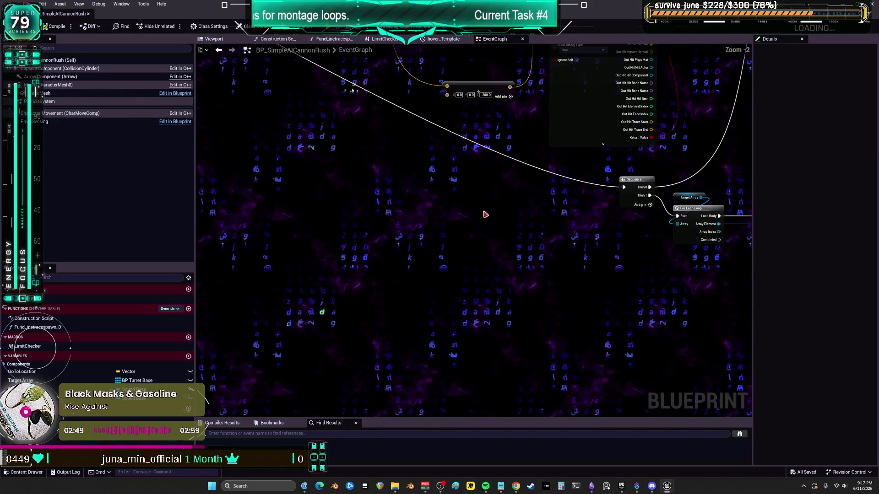
pyautogui.moveTo(685, 163)
pyautogui.mouseDown()
pyautogui.moveTo(431, 255)
pyautogui.moveTo(500, 275)
pyautogui.mouseUp()
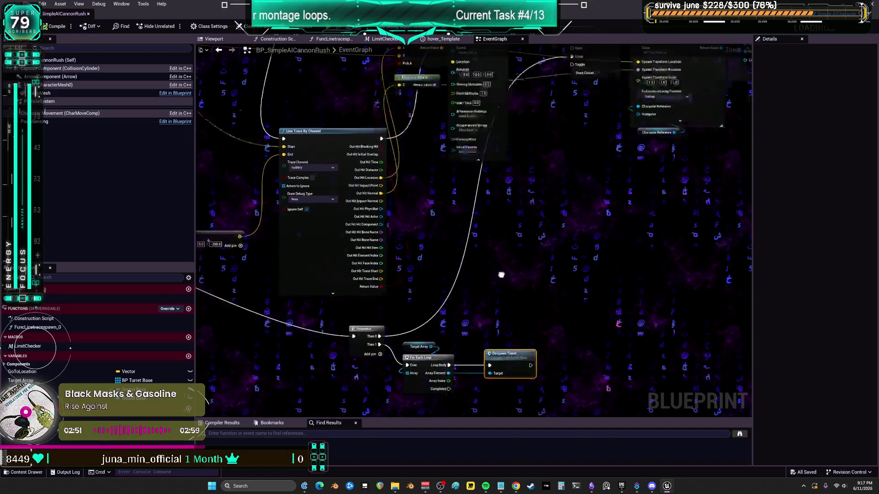
pyautogui.scroll(2, 500, 275)
pyautogui.moveTo(499, 401)
pyautogui.mouseDown()
pyautogui.moveTo(567, 248)
pyautogui.moveTo(554, 198)
pyautogui.moveTo(535, 226)
pyautogui.moveTo(376, 225)
pyautogui.moveTo(373, 190)
pyautogui.moveTo(442, 281)
pyautogui.moveTo(546, 297)
pyautogui.mouseUp()
pyautogui.scroll(2, 337, 172)
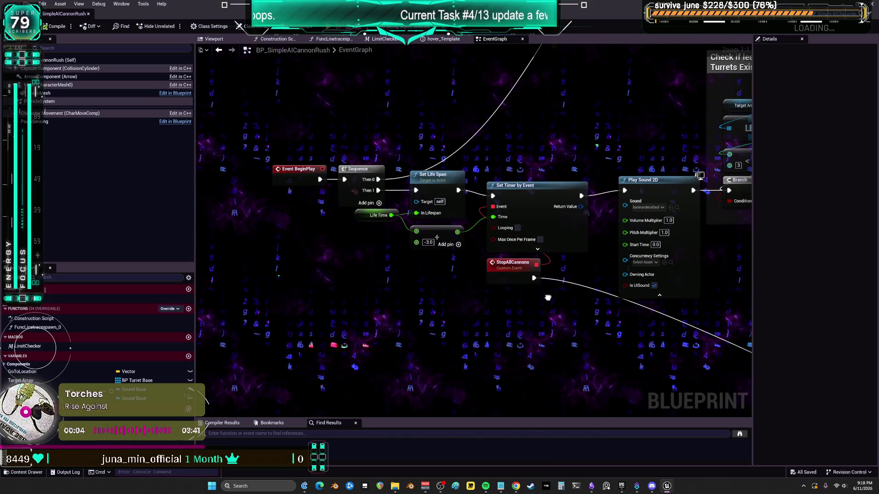
pyautogui.moveTo(547, 298)
pyautogui.mouseDown()
pyautogui.moveTo(345, 222)
pyautogui.moveTo(419, 179)
pyautogui.mouseUp()
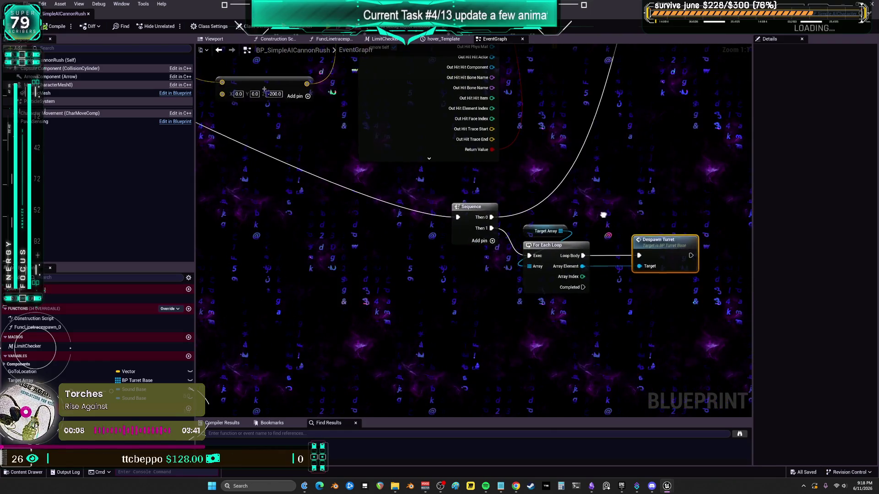
pyautogui.scroll(2, 501, 174)
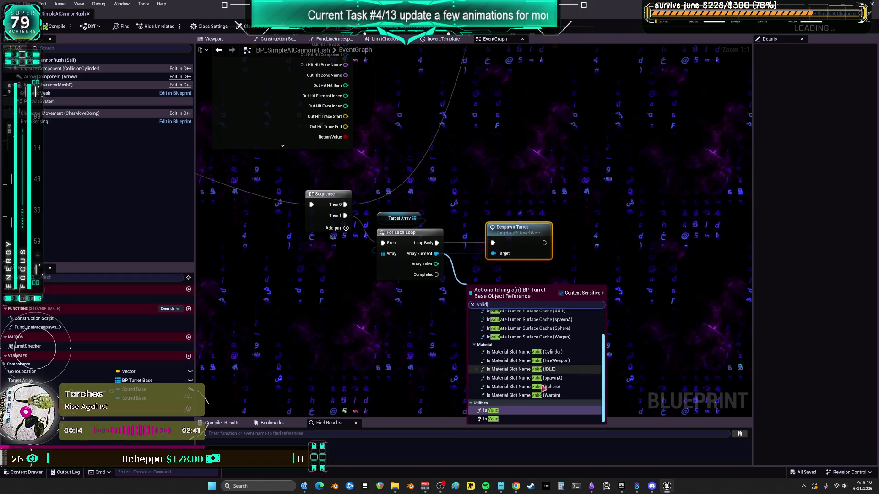
pyautogui.click(508, 421)
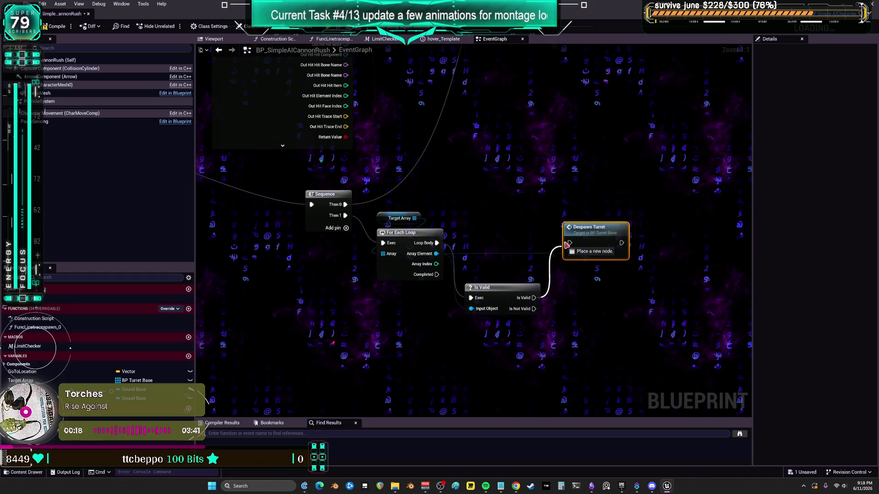
pyautogui.doubleClick(590, 228)
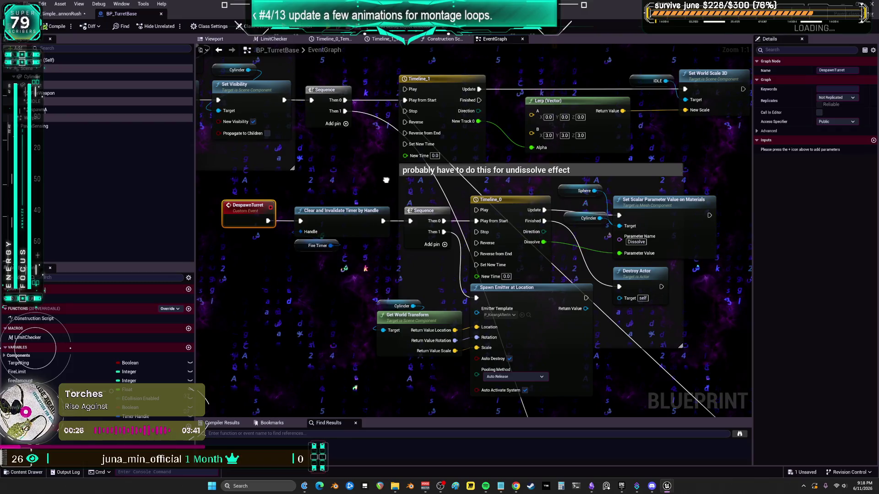
# - Return to BP_SimpleAICannonRush, compile and save it, and close the Blueprint editor
pyautogui.scroll(-3, 386, 184)
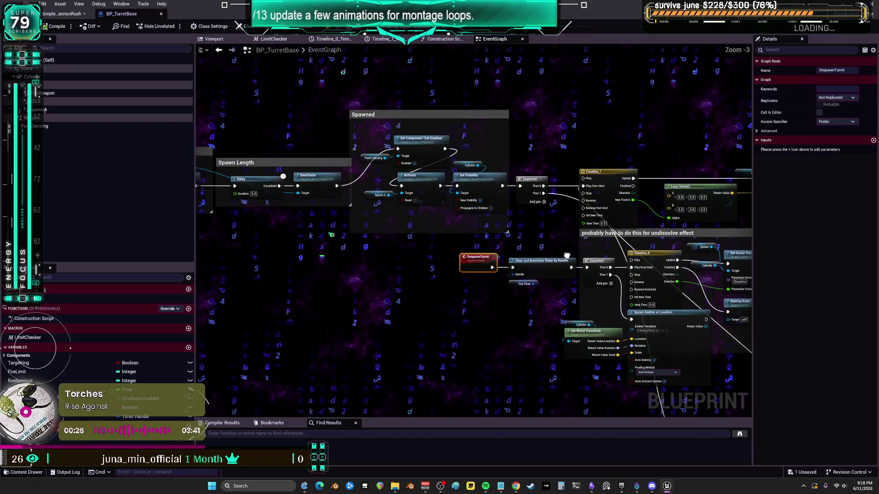
pyautogui.moveTo(676, 248)
pyautogui.mouseDown()
pyautogui.moveTo(451, 209)
pyautogui.moveTo(403, 184)
pyautogui.mouseUp()
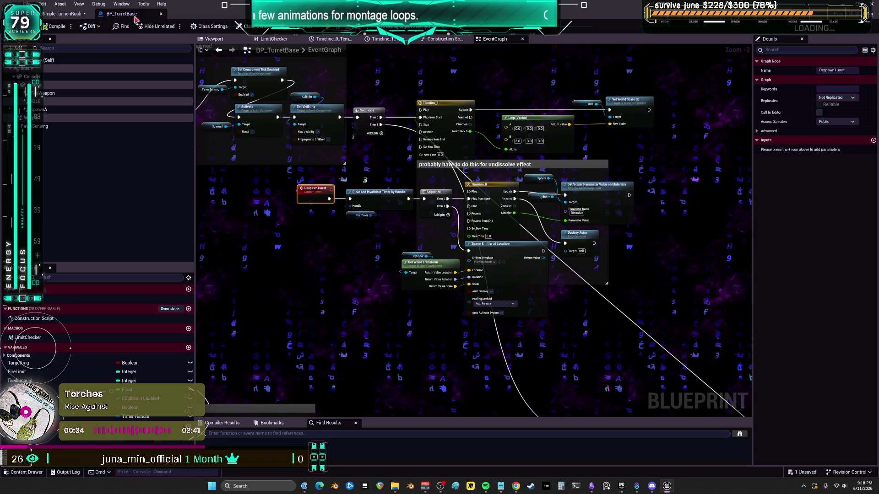
pyautogui.hotkey('ctrl', 'Tab')
pyautogui.click(55, 26)
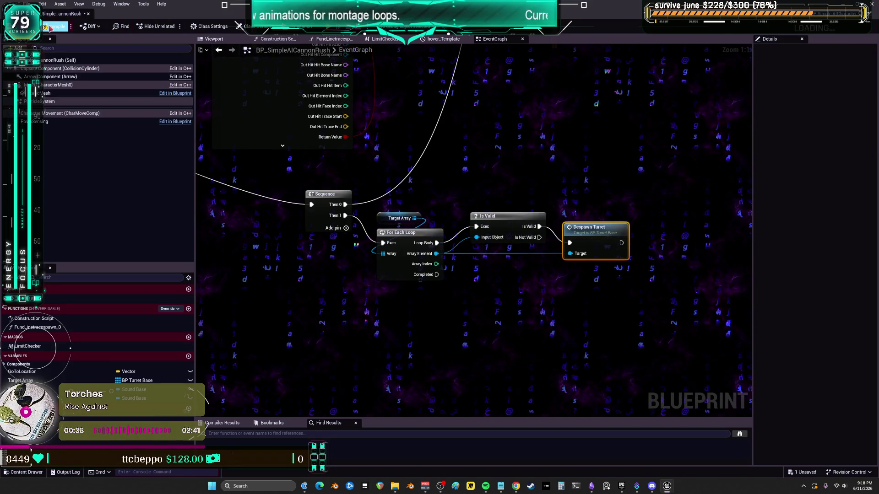
pyautogui.click(88, 14)
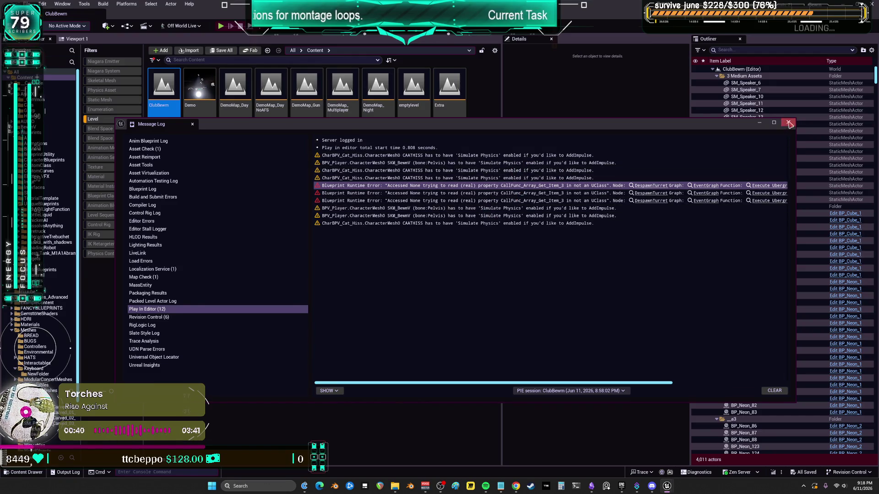
# - Close the Message Log, filter the Content Browser for retarget assets, and open RTG_NewRetargeter
pyautogui.click(788, 123)
pyautogui.click(153, 141)
pyautogui.click(123, 122)
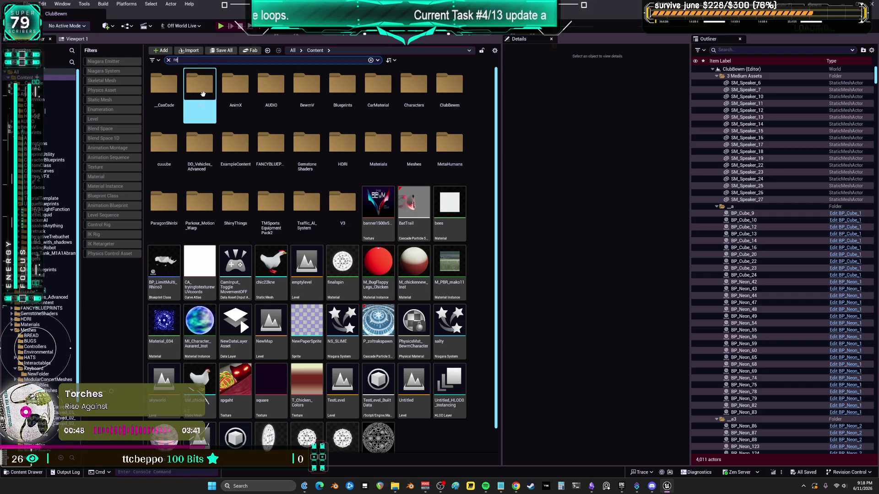
pyautogui.write('arget')
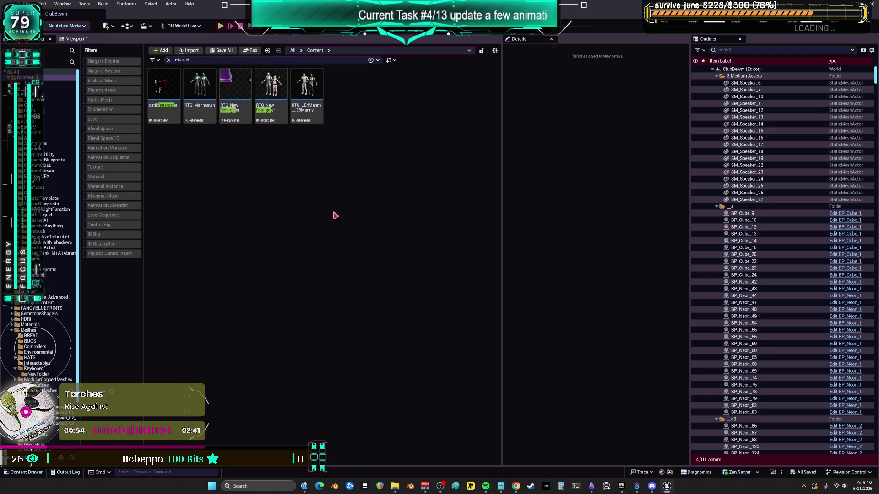
pyautogui.doubleClick(237, 122)
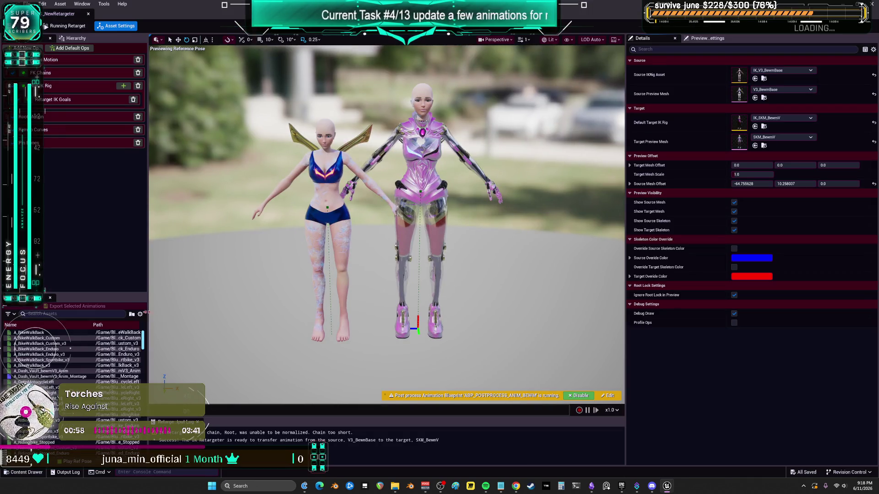
# - Widen the asset list and switch the preview view mode to Lighting Only, then Reflections
pyautogui.moveTo(120, 297)
pyautogui.mouseDown()
pyautogui.moveTo(149, 201)
pyautogui.moveTo(213, 203)
pyautogui.mouseUp()
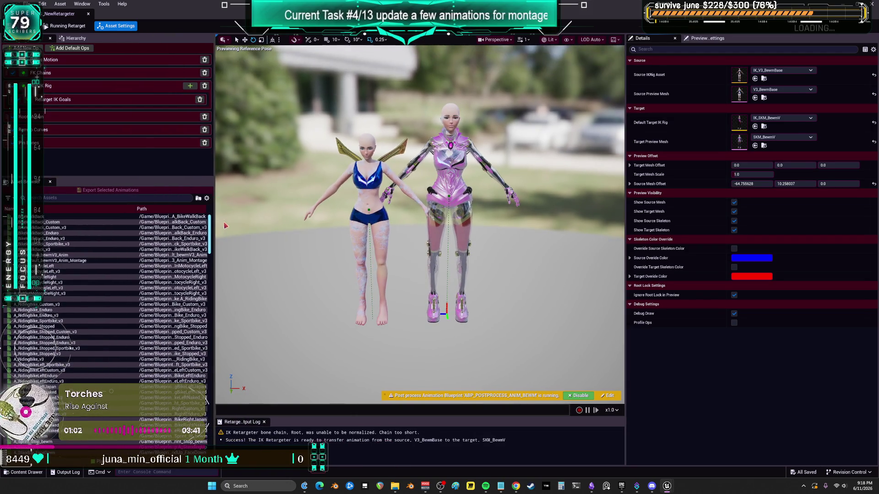
pyautogui.scroll(-10, 212, 232)
pyautogui.click(552, 40)
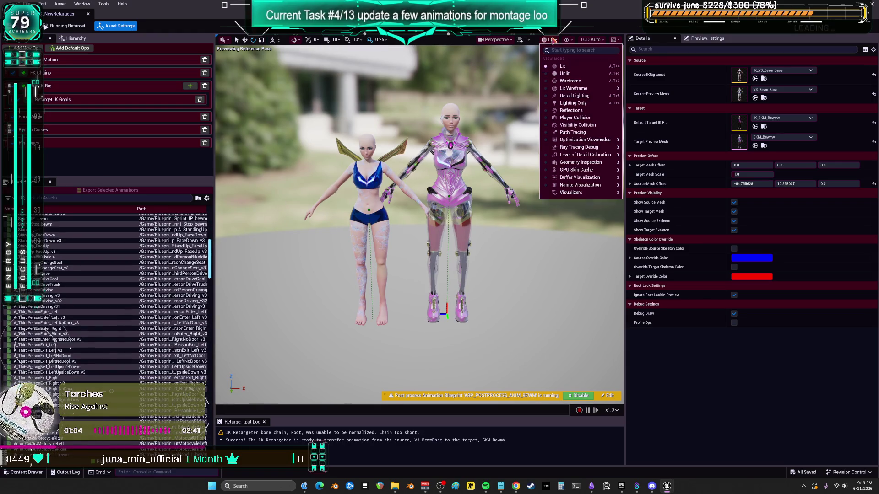
pyautogui.click(573, 103)
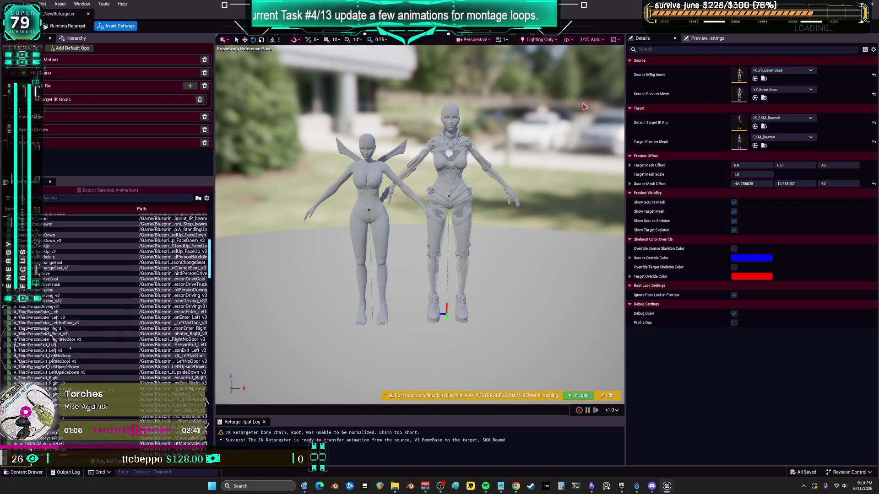
pyautogui.click(545, 41)
pyautogui.click(561, 113)
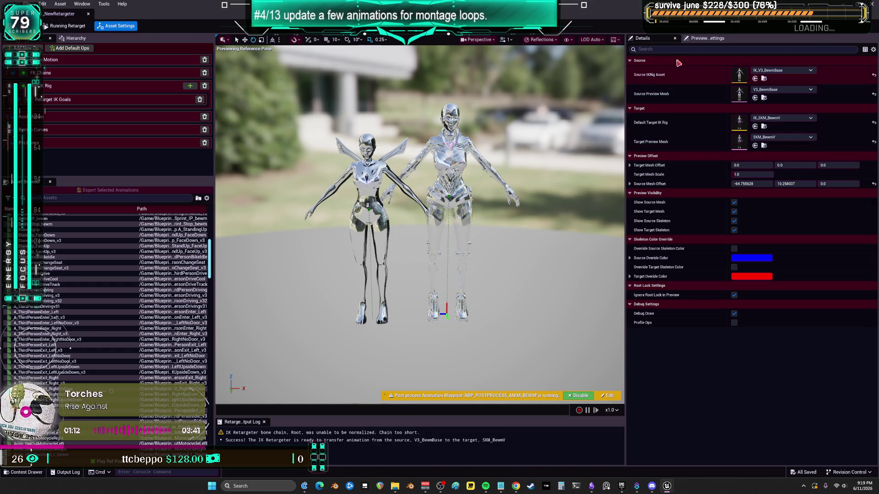
# - In Preview Scene Settings, keep the Default controller, adjust light intensity, and use the mikuHDRI cube map
pyautogui.click(700, 39)
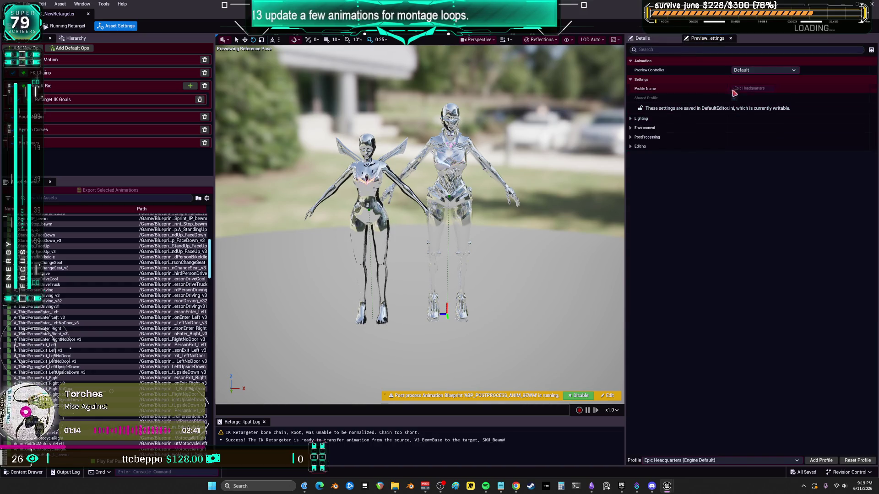
pyautogui.click(767, 71)
pyautogui.click(746, 79)
pyautogui.click(641, 119)
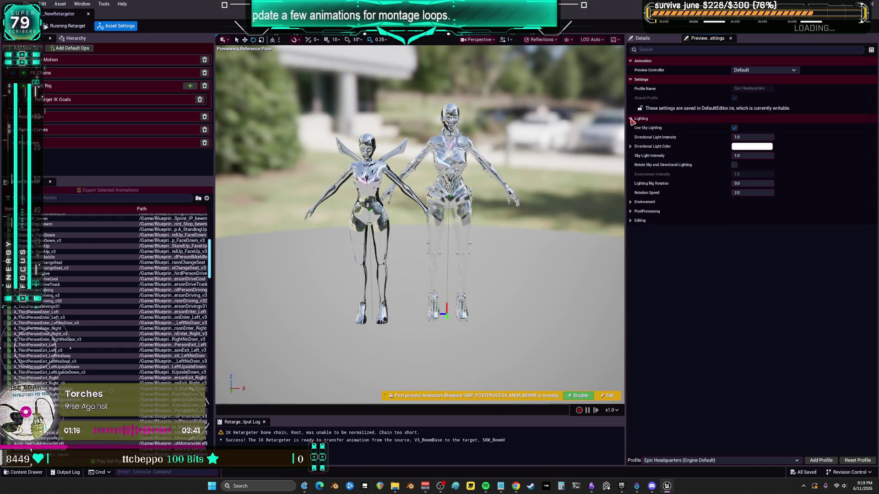
pyautogui.click(733, 137)
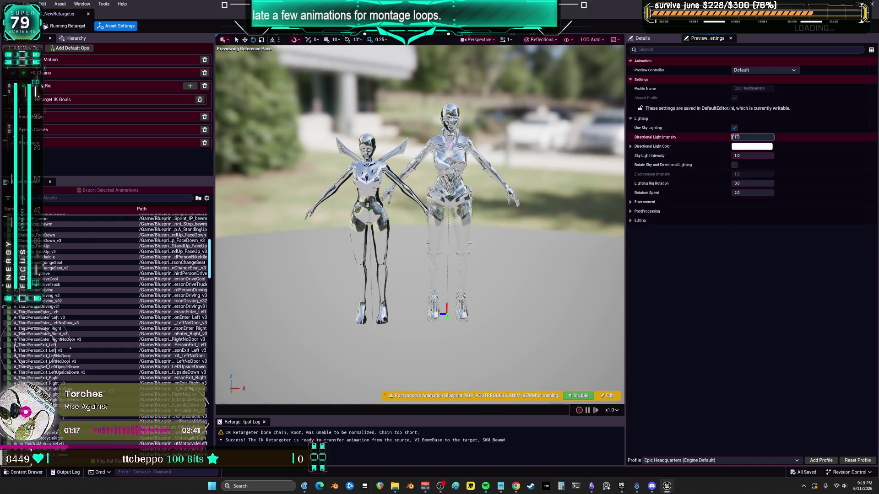
pyautogui.click(641, 202)
pyautogui.click(777, 249)
pyautogui.scroll(-2, 805, 366)
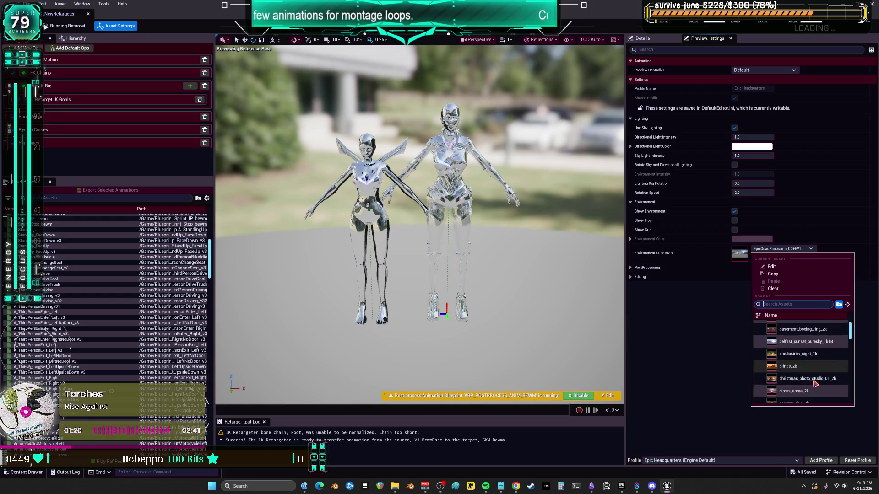
pyautogui.scroll(-15, 814, 376)
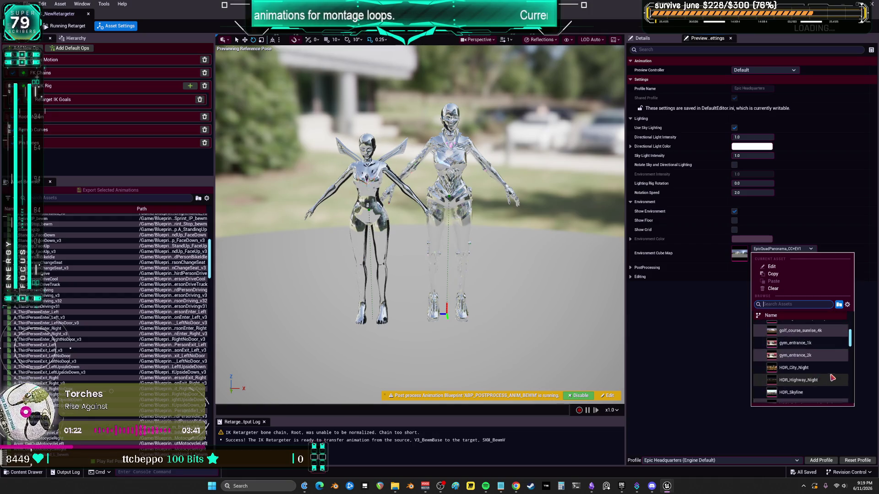
pyautogui.scroll(-3, 833, 378)
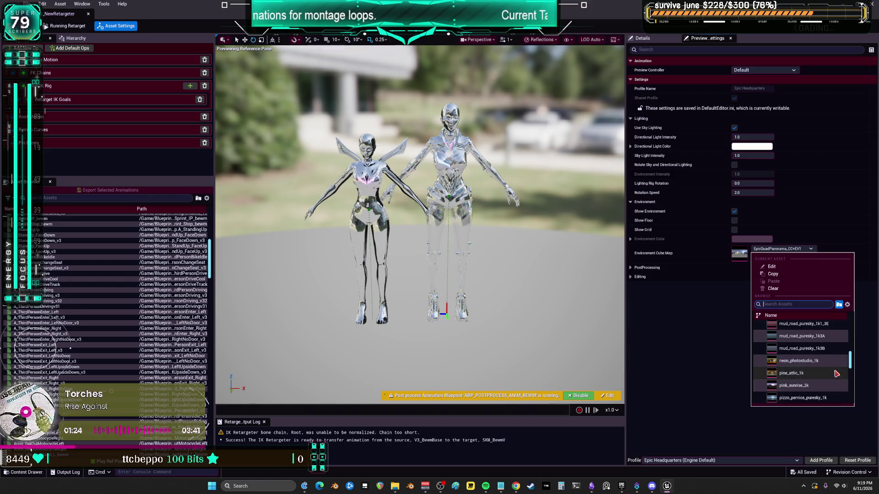
pyautogui.scroll(2, 824, 366)
pyautogui.click(801, 337)
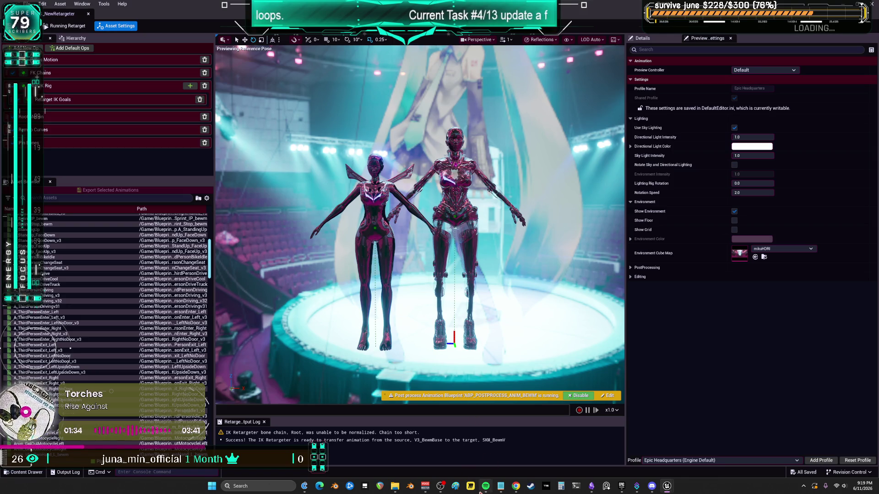
pyautogui.click(500, 488)
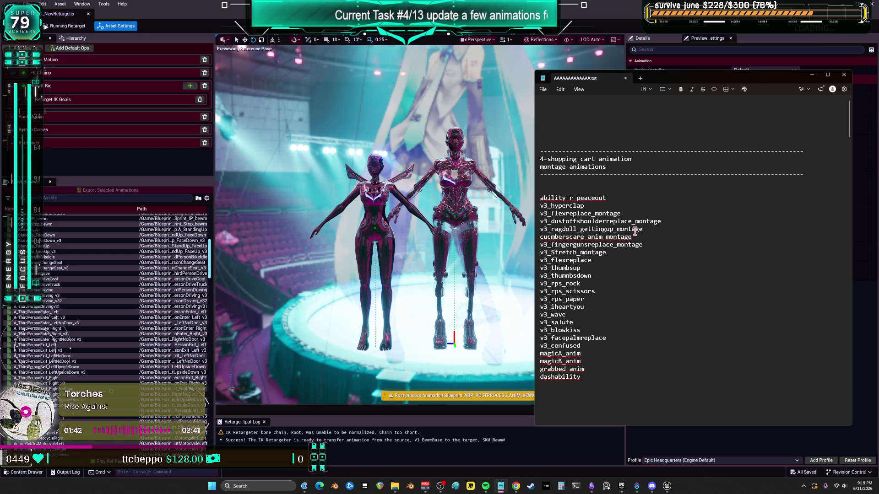
# - Select the Pin Bones op and expand all five pinned bone pairs under Bones to Pin
pyautogui.click(172, 271)
pyautogui.scroll(-10, 119, 312)
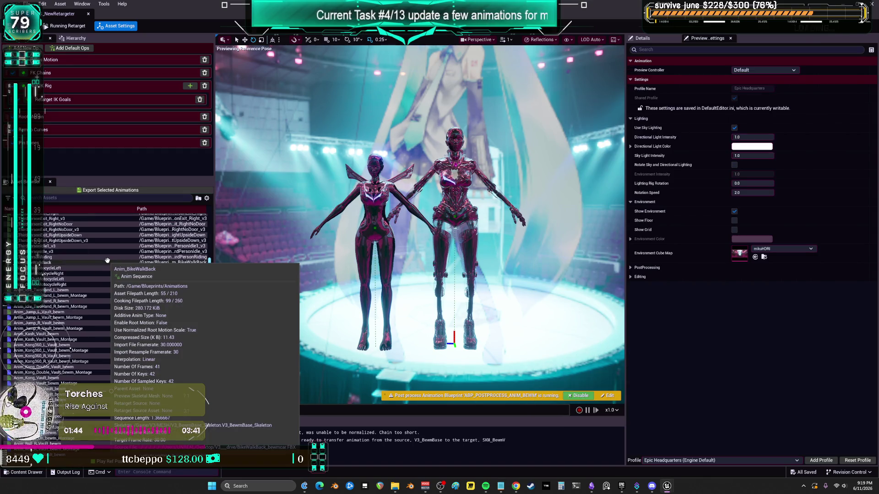
pyautogui.scroll(-7, 116, 321)
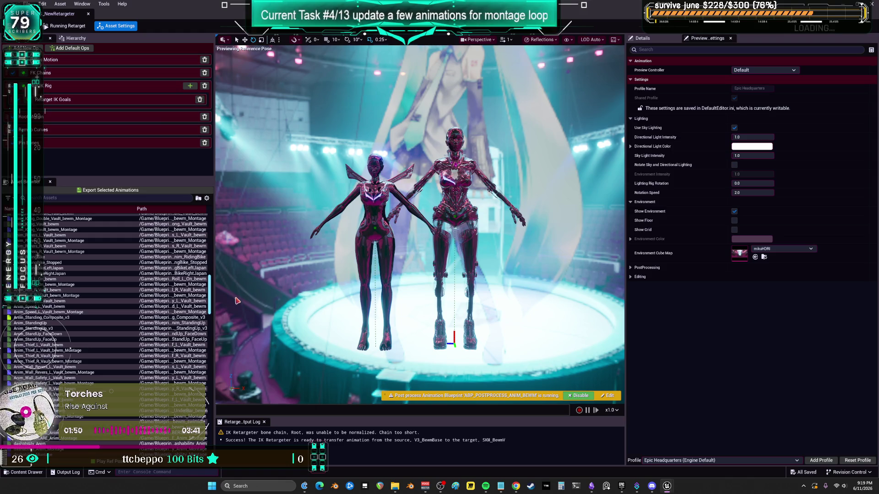
pyautogui.click(54, 145)
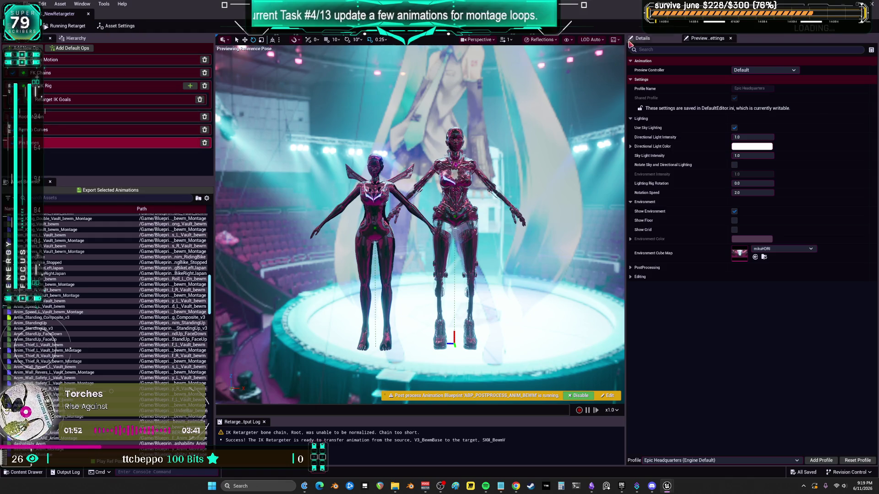
pyautogui.click(646, 39)
pyautogui.click(631, 70)
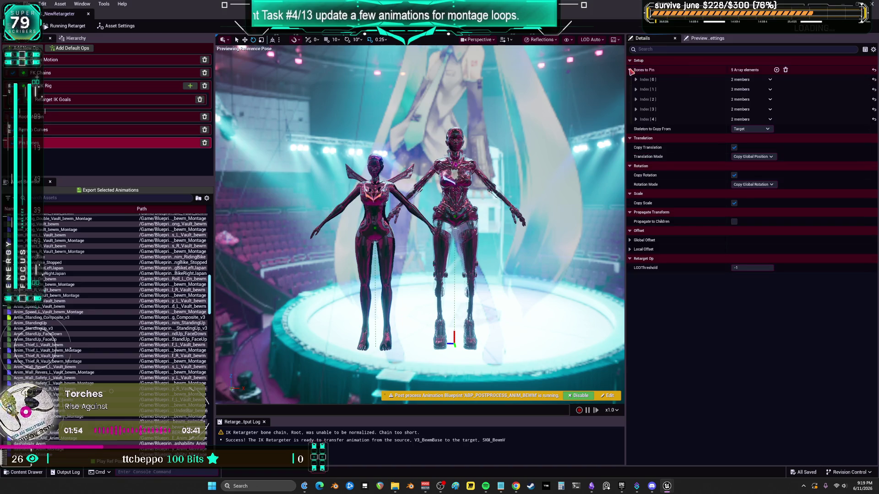
pyautogui.click(636, 119)
pyautogui.click(636, 109)
pyautogui.click(636, 100)
pyautogui.click(636, 89)
pyautogui.click(636, 80)
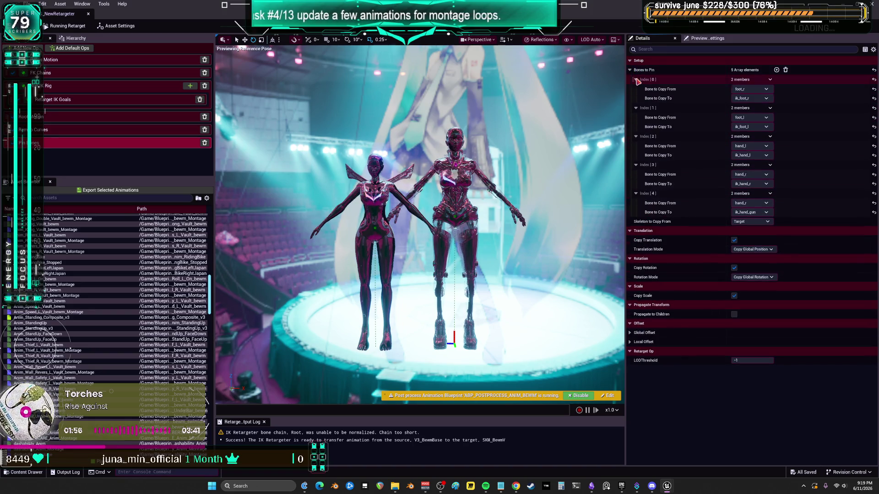
# - Inspect the Retarget IK Goals LeftLeg, RightLeg, RightArm and LeftArm chains, then the IK Rig op's goals
pyautogui.click(63, 104)
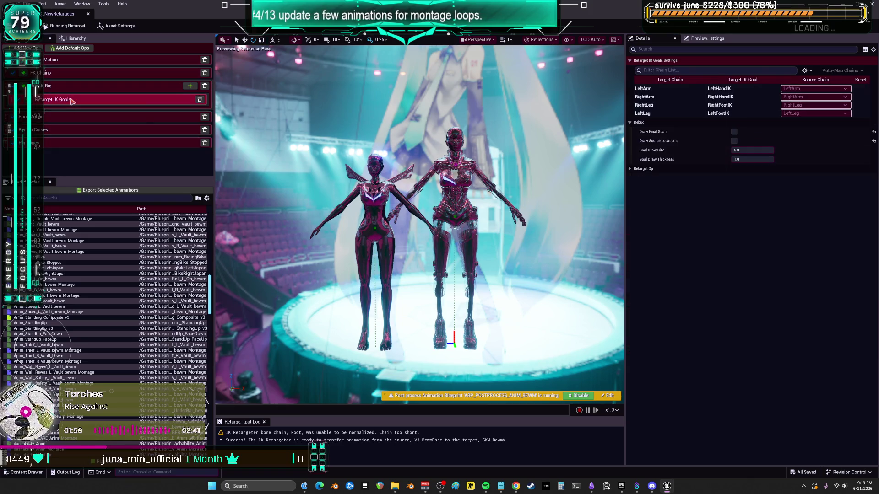
pyautogui.click(734, 113)
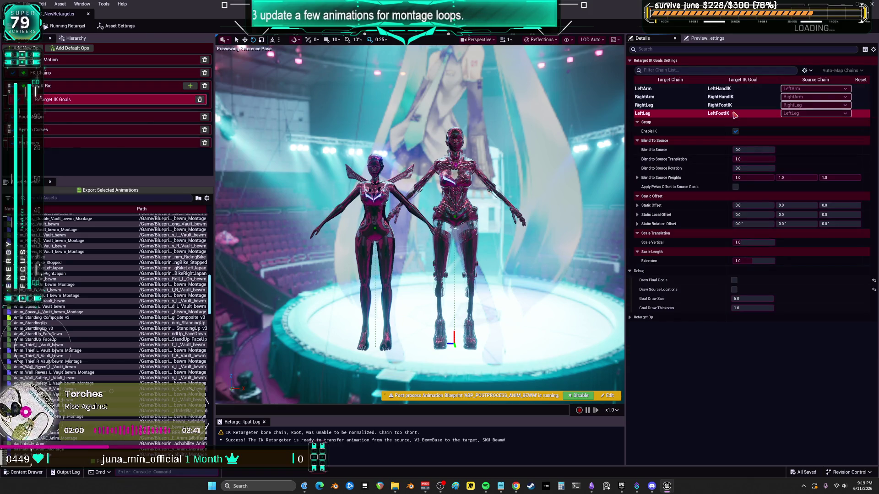
pyautogui.click(733, 105)
pyautogui.click(731, 97)
pyautogui.click(731, 90)
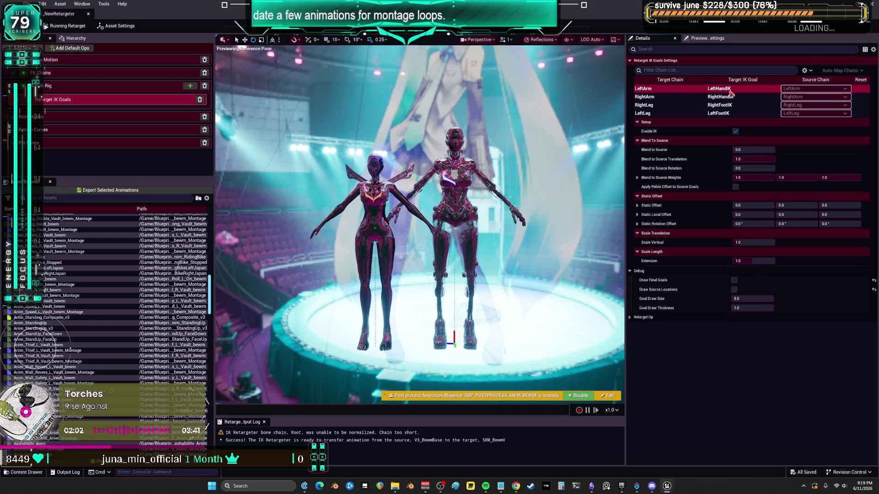
pyautogui.click(78, 88)
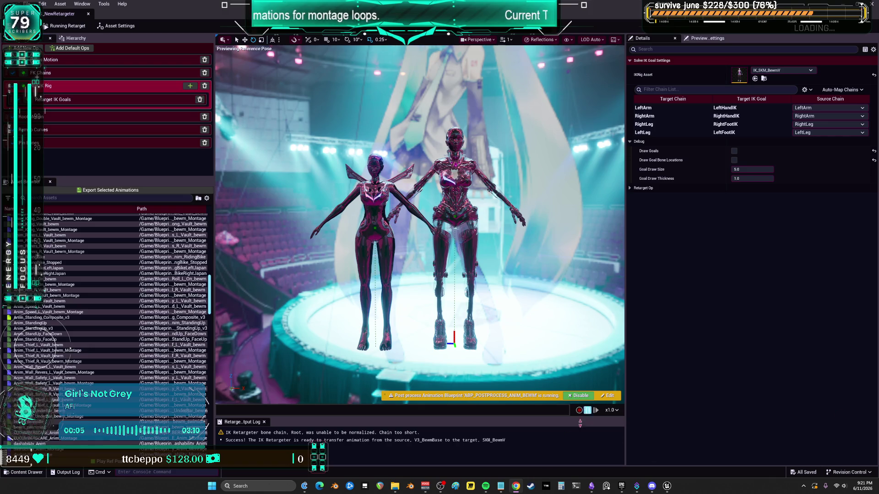
pyautogui.click(501, 486)
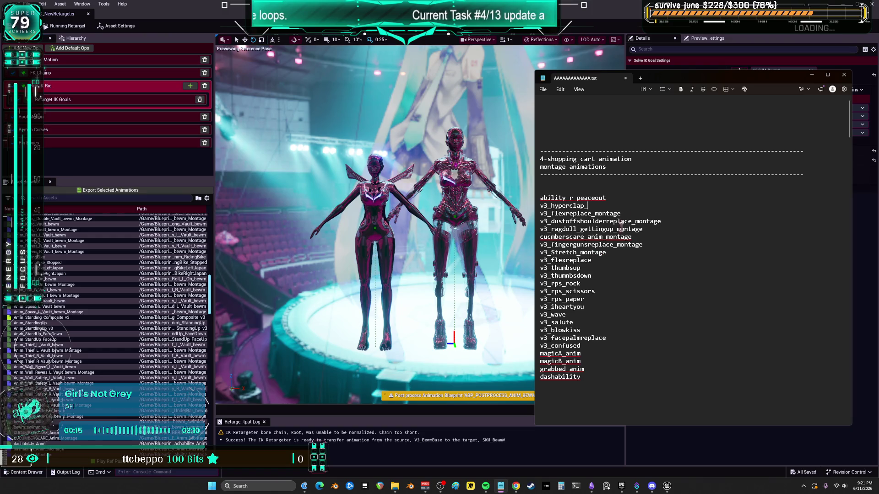
# - Clear the filter in the retargeter's asset search
pyautogui.scroll(5, 137, 275)
pyautogui.scroll(2, 137, 275)
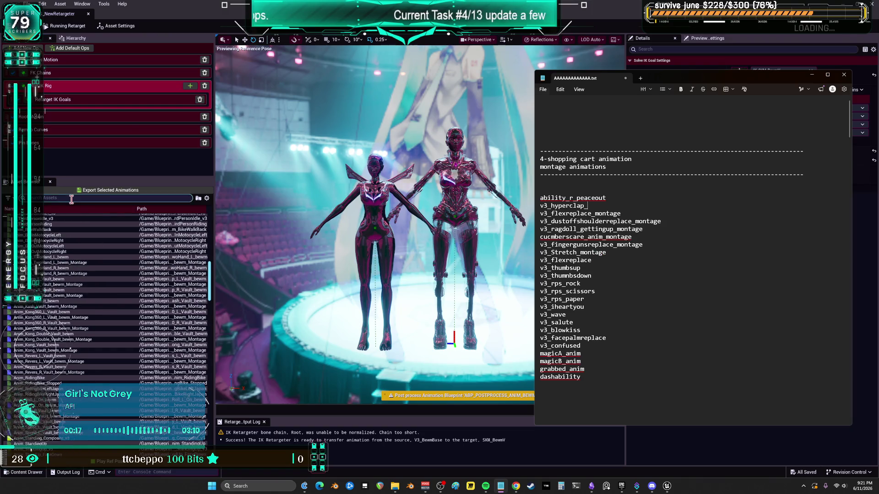
pyautogui.click(73, 198)
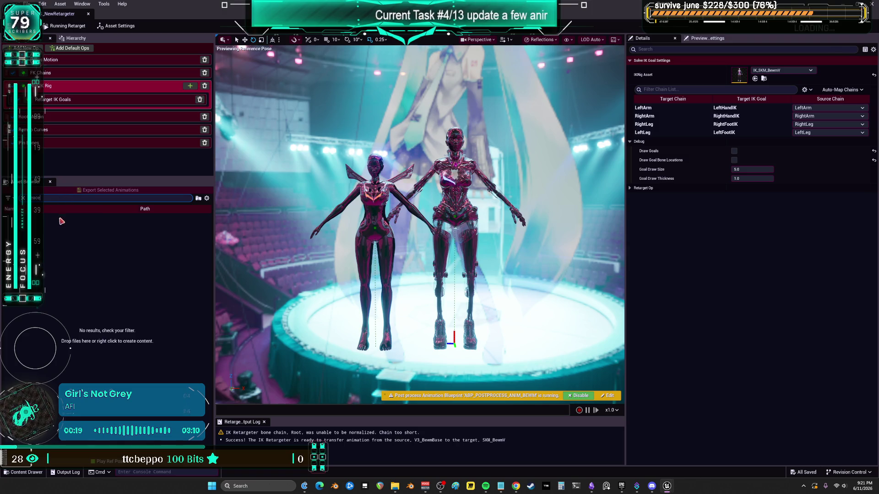
pyautogui.press('BackSpace')
pyautogui.press('BackSpace')
pyautogui.press('BackSpace')
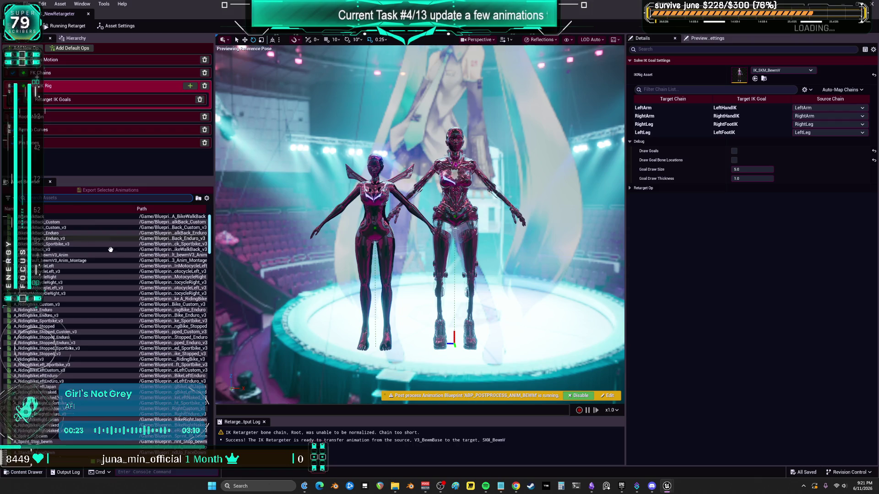
# - Search the retargeter's assets for 'ability_r_' from the notes, clear it, and restore the window
pyautogui.click(501, 486)
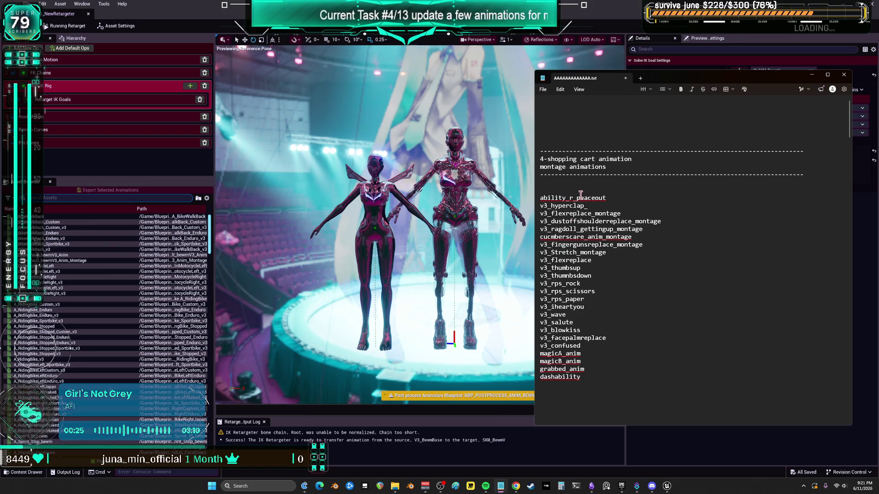
pyautogui.moveTo(576, 198); pyautogui.dragTo(533, 199)
pyautogui.hotkey('ctrl', 'c')
pyautogui.click(83, 198)
pyautogui.hotkey('ctrl', 'v')
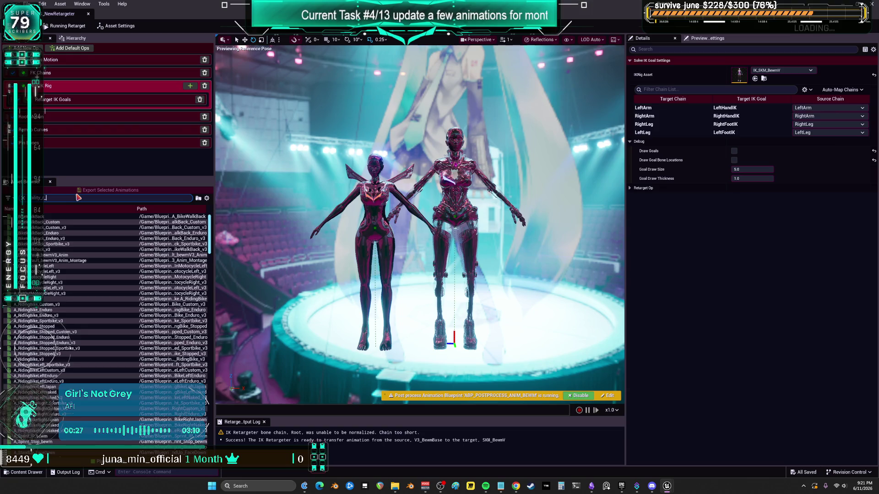
pyautogui.press('BackSpace')
pyautogui.press('BackSpace')
pyautogui.press('BackSpace')
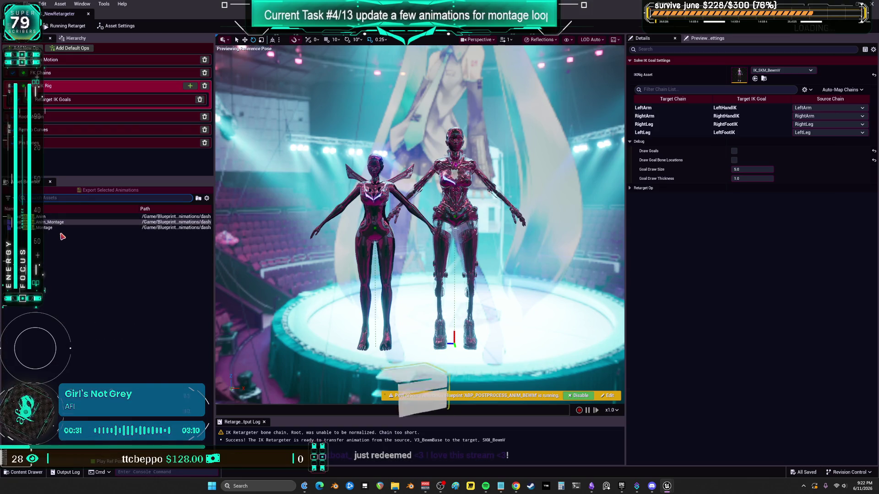
pyautogui.hotkey('ctrl', 'a')
pyautogui.press('BackSpace')
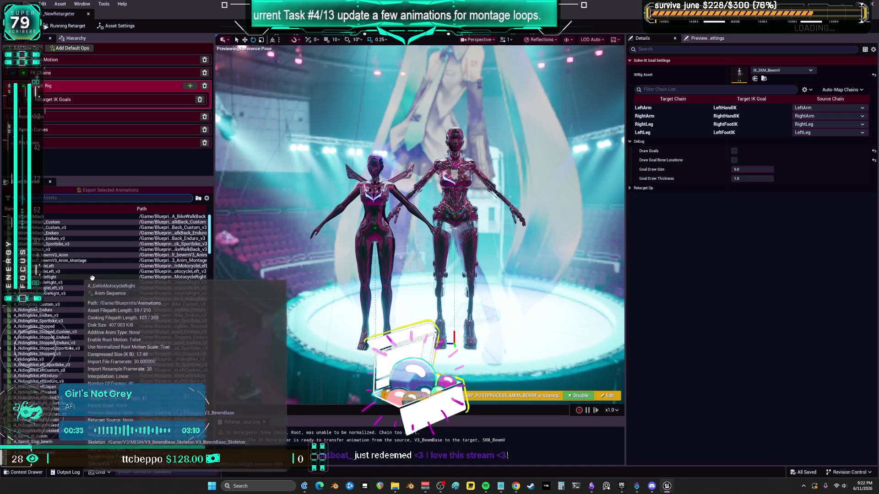
pyautogui.click(855, 4)
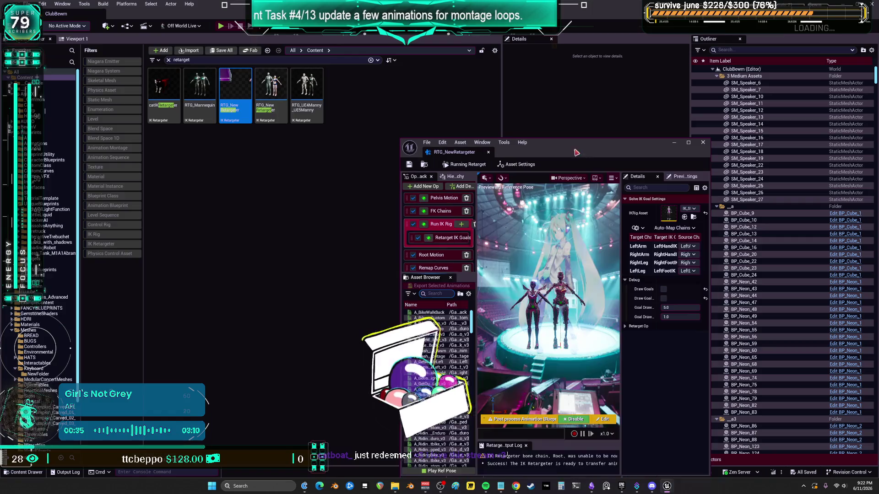
# - Search the Content Browser for 'ability_r_' and open Ability_R_PeaceOut to preview it
pyautogui.write('ability_r_')
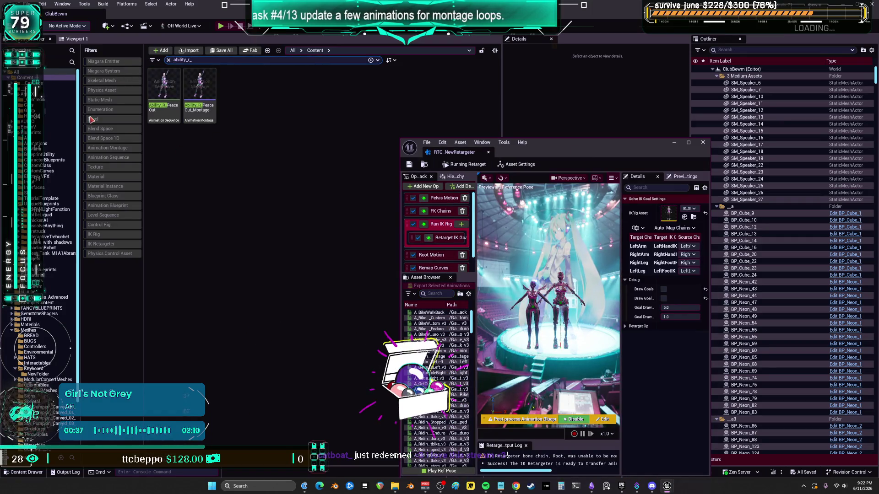
pyautogui.click(169, 114)
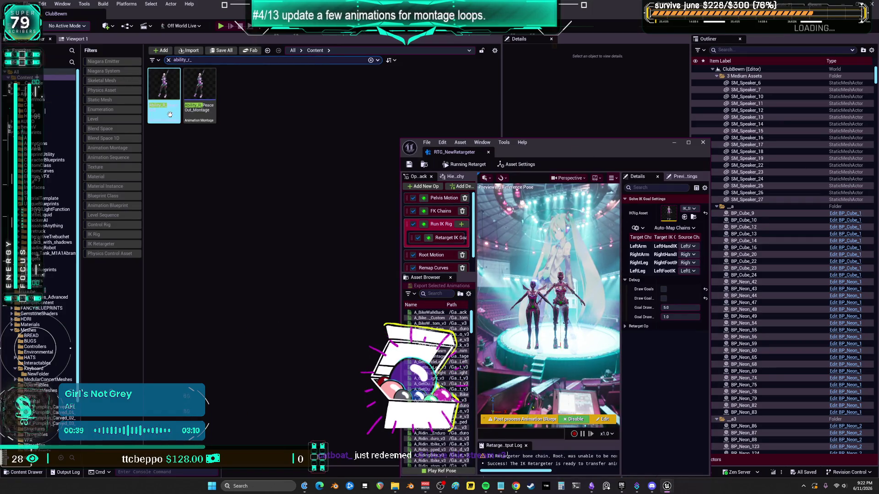
pyautogui.doubleClick(169, 115)
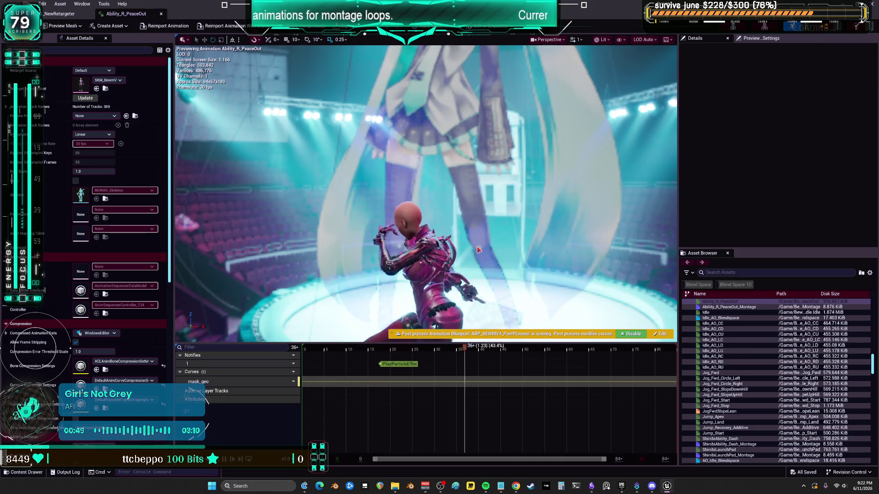
# - Move ability_r_peaceout to the top of the notes, marked 'retarget again.'
pyautogui.click(501, 487)
pyautogui.click(573, 201)
pyautogui.doubleClick(573, 201)
pyautogui.press('BackSpace')
pyautogui.press('BackSpace')
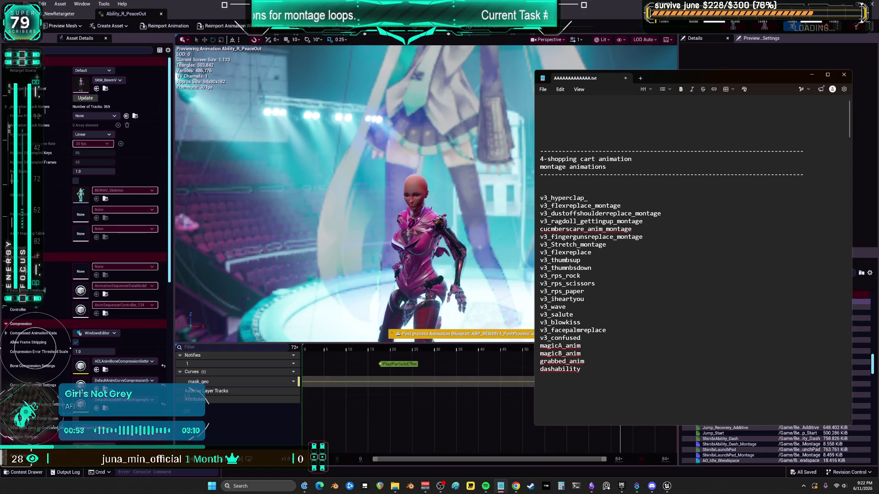
pyautogui.hotkey('ctrl', 'z')
pyautogui.doubleClick(595, 197)
pyautogui.hotkey('ctrl', 'x')
pyautogui.click(609, 128)
pyautogui.hotkey('ctrl', 'v')
pyautogui.write('retarget again.')
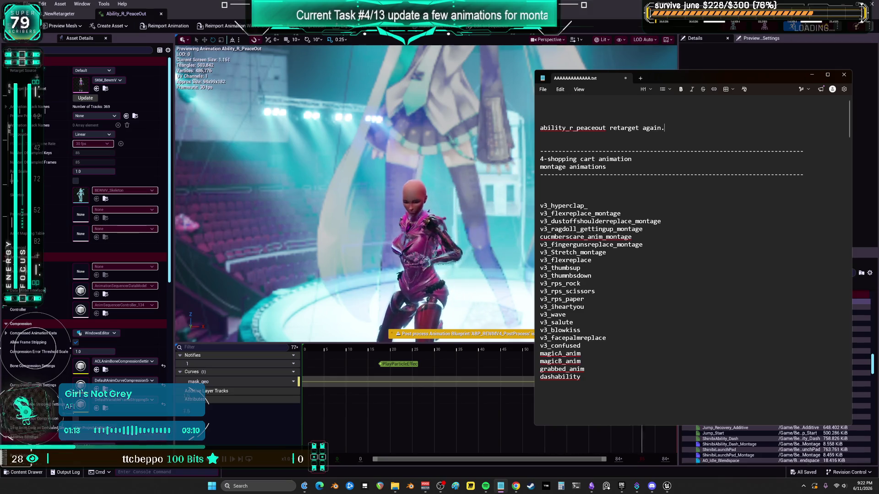
pyautogui.hotkey('alt', 'Tab')
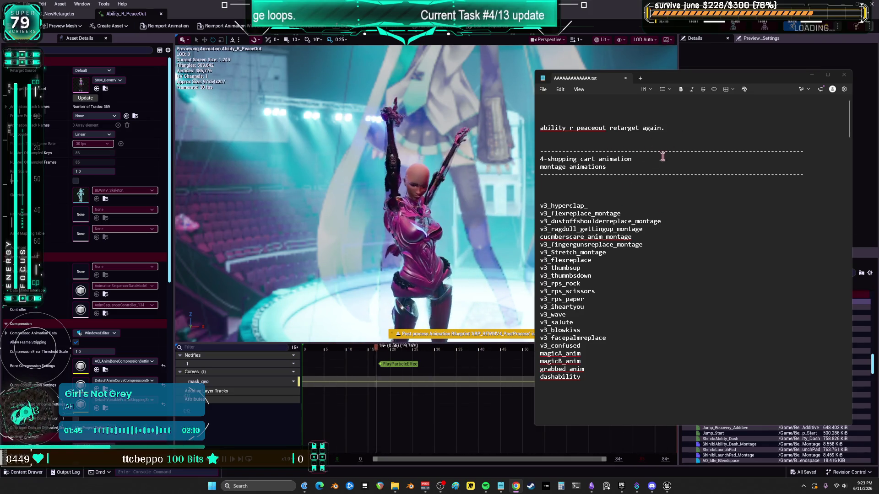
# - Copy v3_hyperclap from the notes, close Ability_R_PeaceOut, and paste it into the retargeter asset search
pyautogui.moveTo(584, 206); pyautogui.dragTo(530, 209)
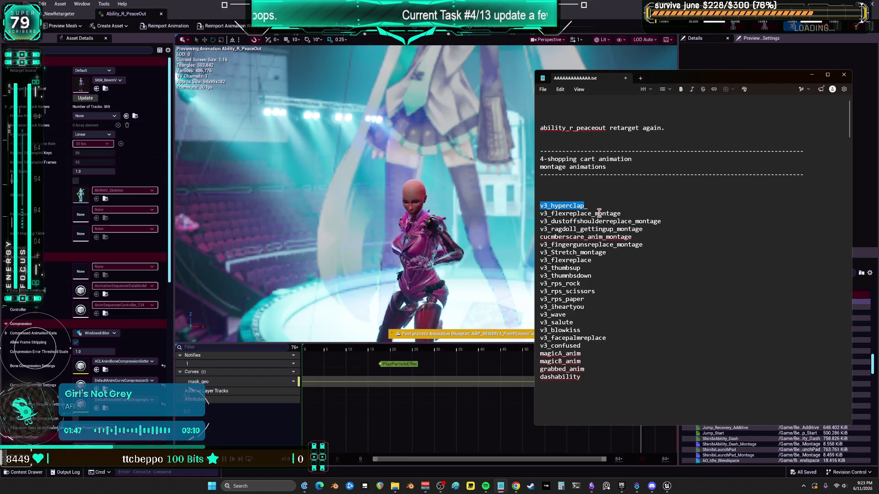
pyautogui.click(161, 13)
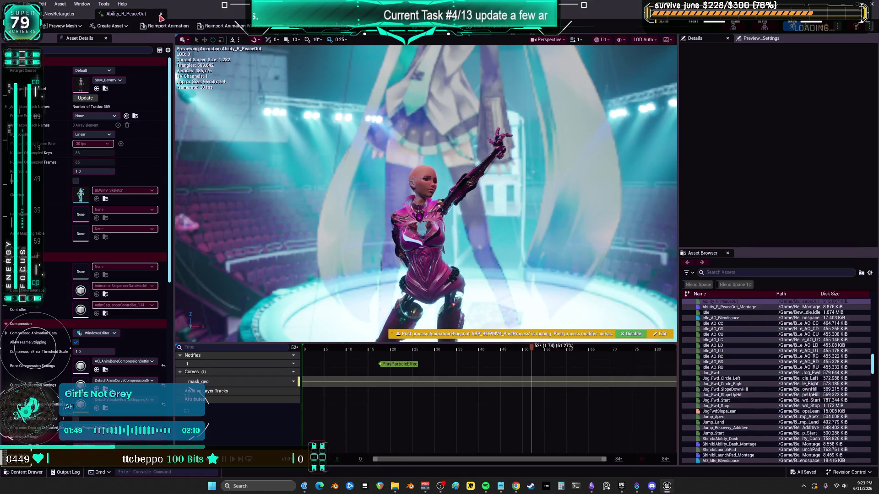
pyautogui.click(140, 197)
pyautogui.hotkey('ctrl', 'v')
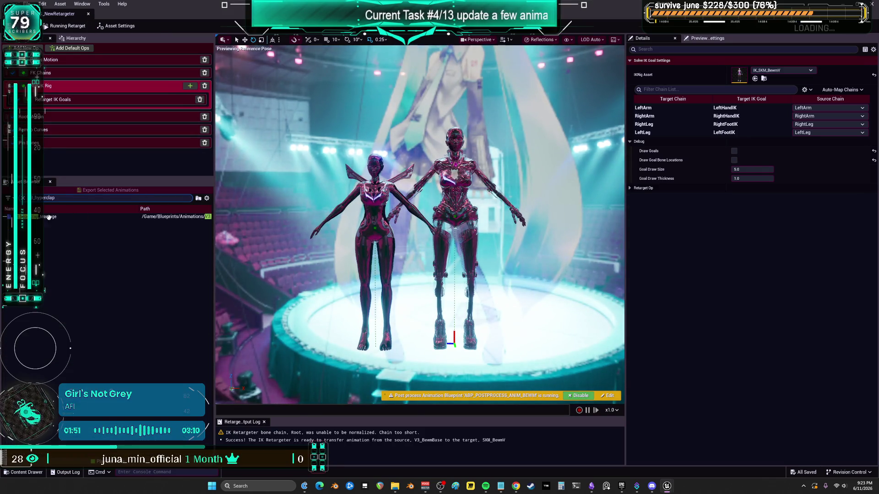
# - Preview the v3_hyperclap montage, pause it near frame 370, and orbit closer to the characters
pyautogui.click(40, 217)
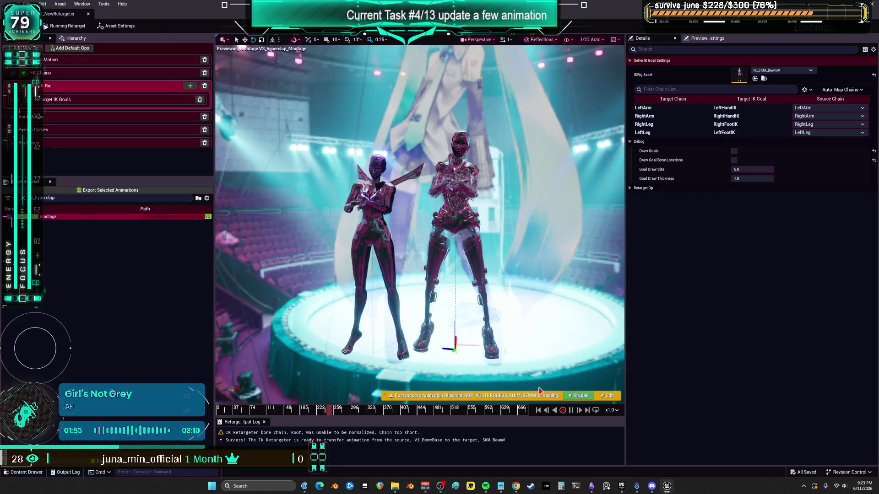
pyautogui.click(571, 410)
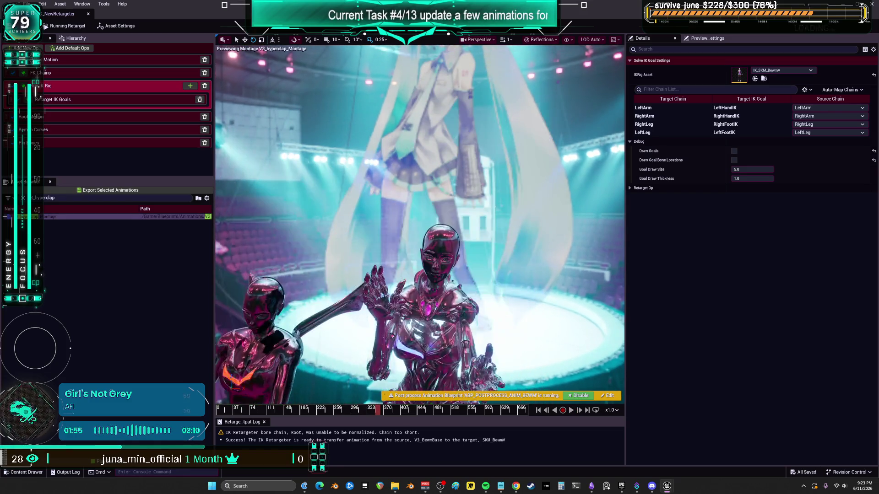
pyautogui.moveTo(373, 414); pyautogui.dragTo(384, 413)
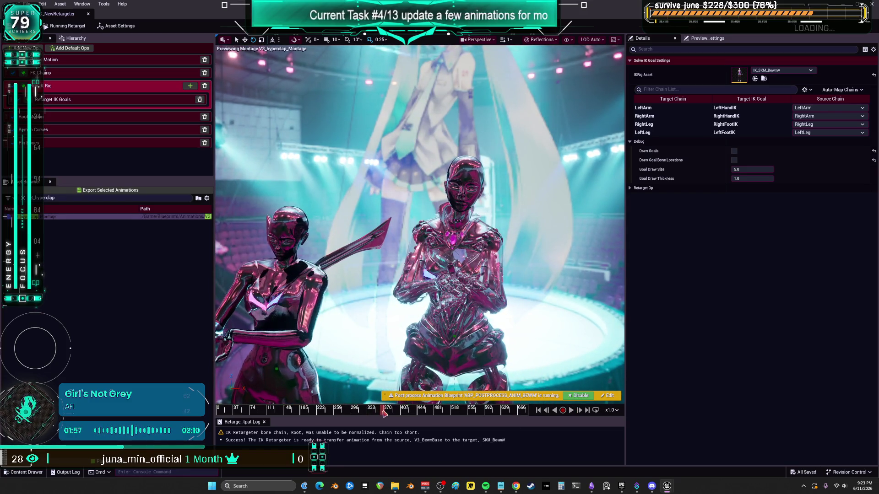
pyautogui.moveTo(412, 274)
pyautogui.mouseDown()
pyautogui.moveTo(444, 252)
pyautogui.moveTo(427, 147)
pyautogui.mouseUp()
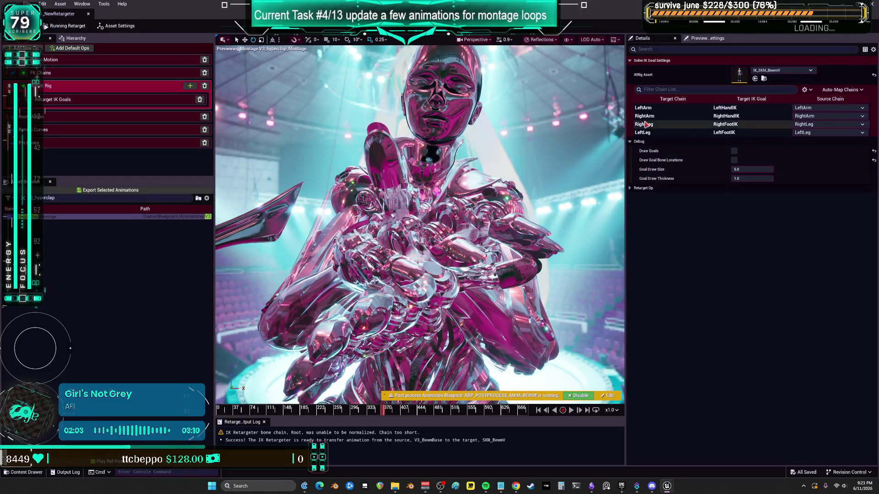
# - Show the RightArm goal's settings under Retarget IK Goals and review the viewport display options
pyautogui.click(655, 116)
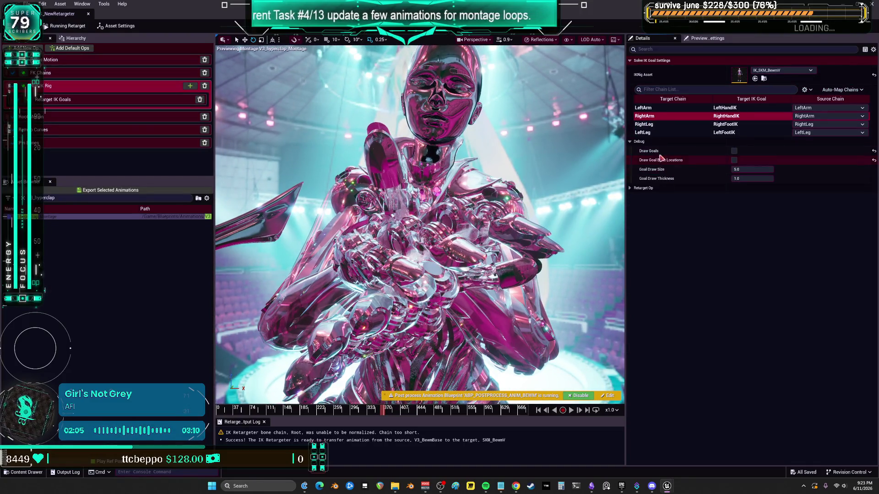
pyautogui.click(650, 187)
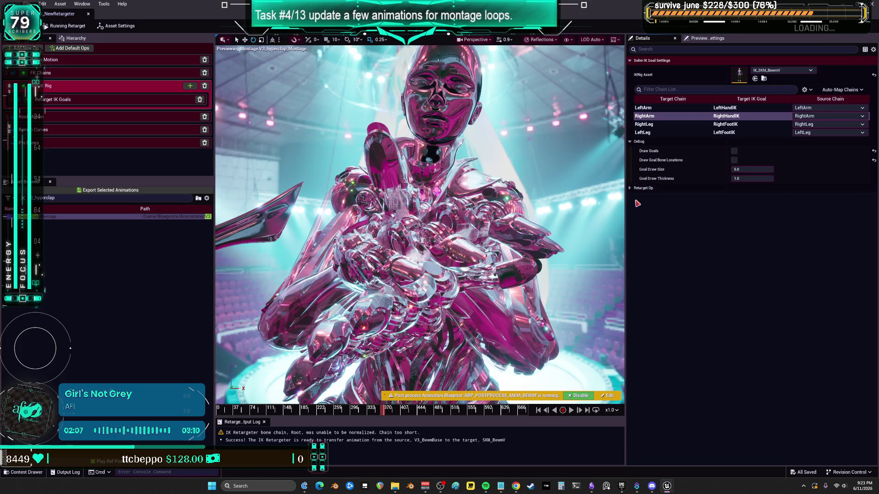
pyautogui.click(83, 101)
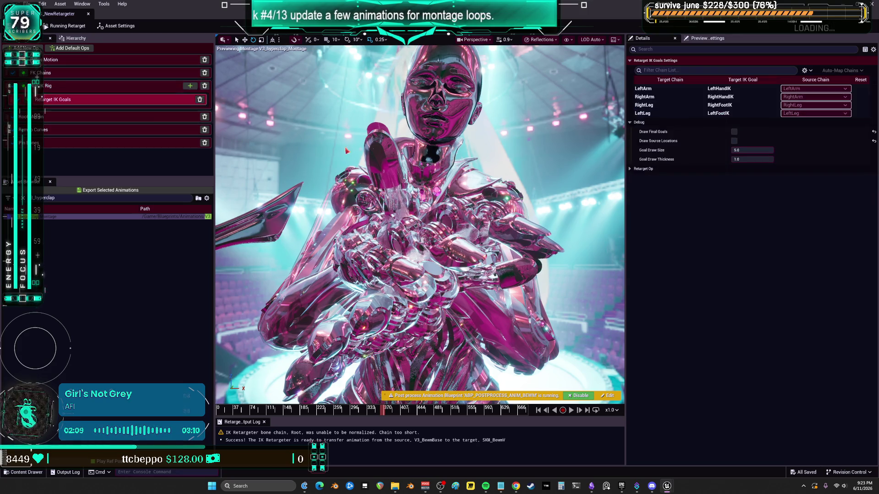
pyautogui.click(655, 97)
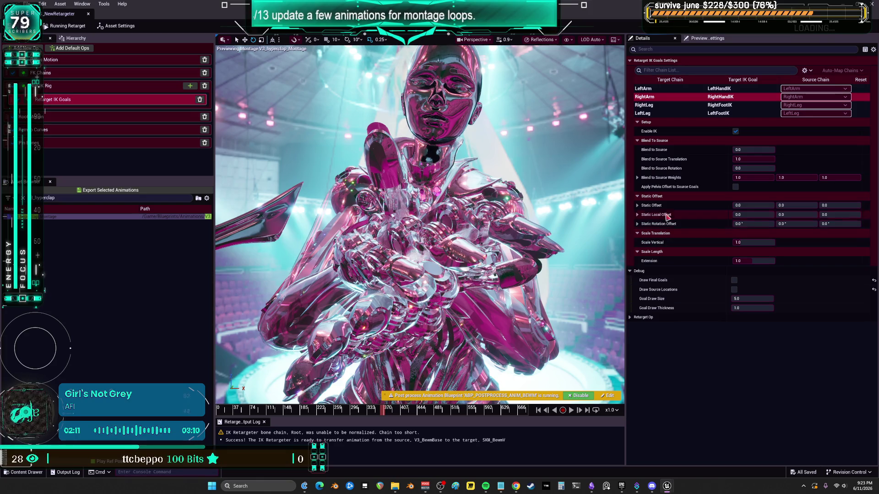
pyautogui.click(567, 40)
pyautogui.click(567, 40)
pyautogui.click(567, 41)
pyautogui.moveTo(592, 67)
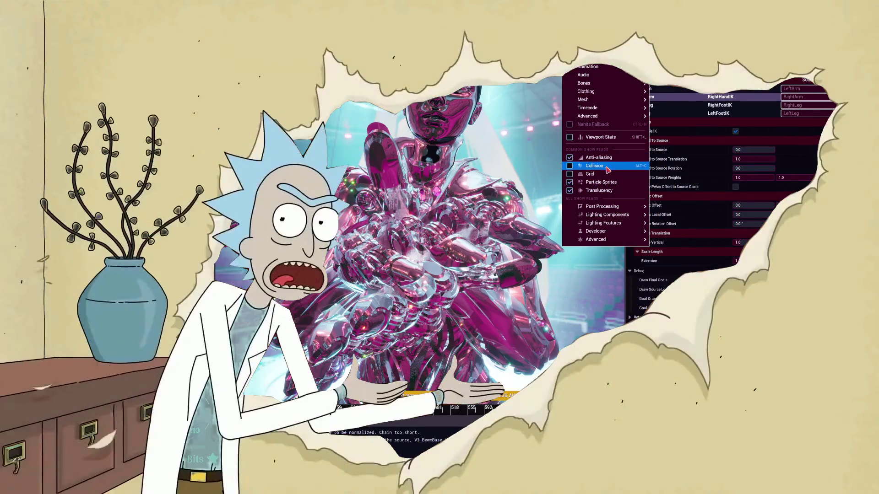
pyautogui.moveTo(596, 85)
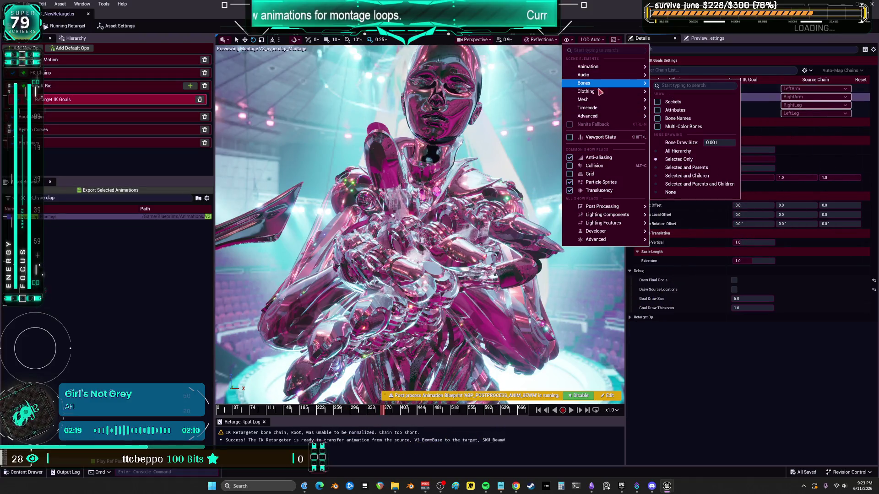
pyautogui.click(668, 192)
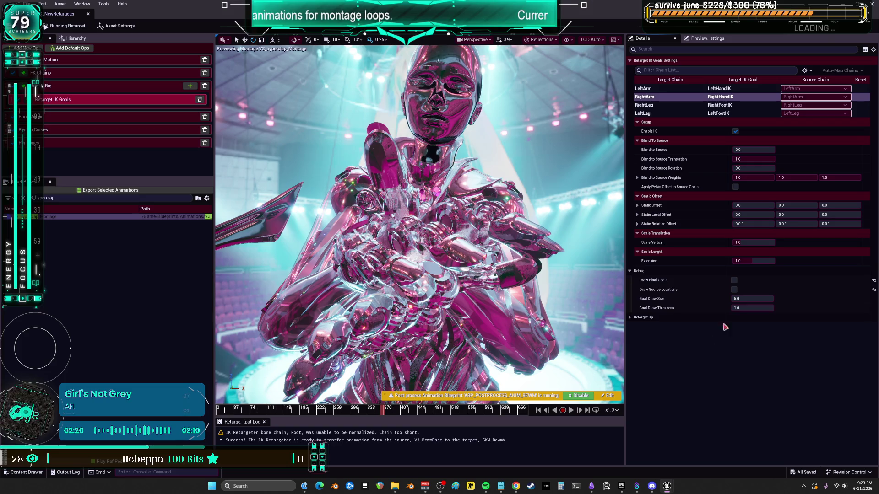
# - Turn on Draw Final Goals and Draw Source Locations with Goal Draw Thickness 0.1
pyautogui.click(734, 280)
pyautogui.click(734, 289)
pyautogui.click(748, 299)
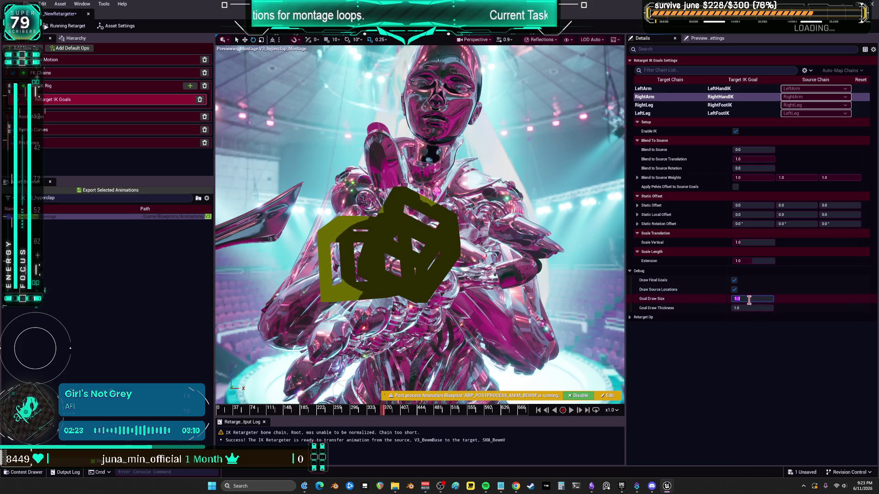
pyautogui.write('0.1')
pyautogui.press('Return')
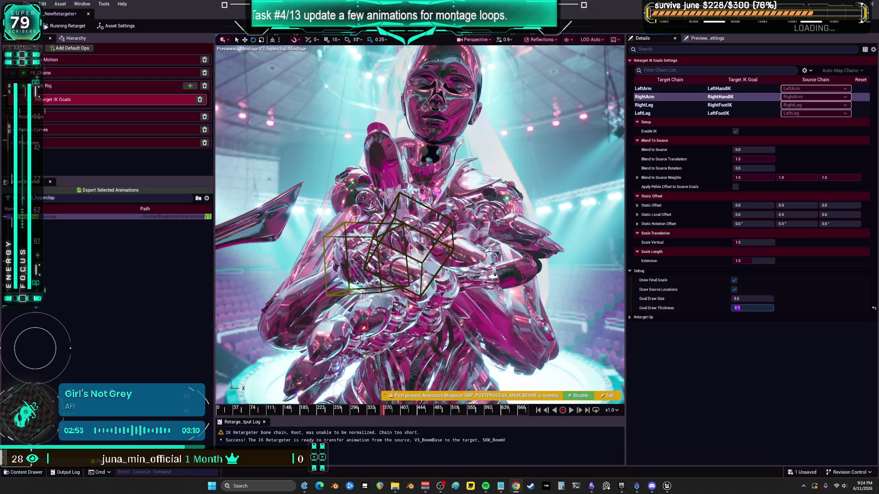
# - Switch the retargeter viewport to Lit shading
pyautogui.click(519, 125)
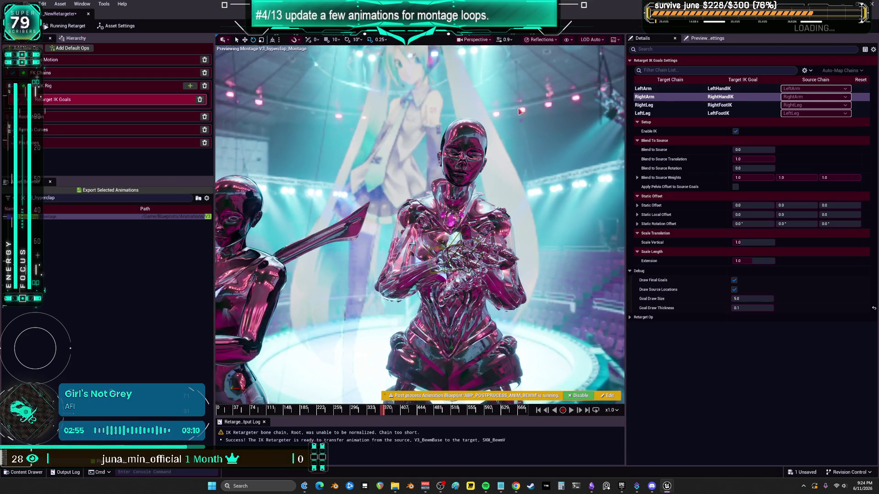
pyautogui.click(547, 42)
pyautogui.click(544, 51)
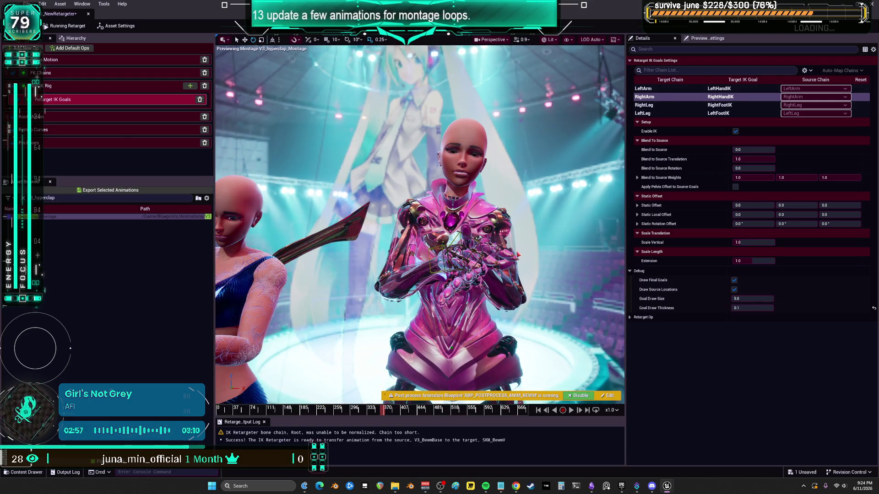
pyautogui.scroll(5, 516, 252)
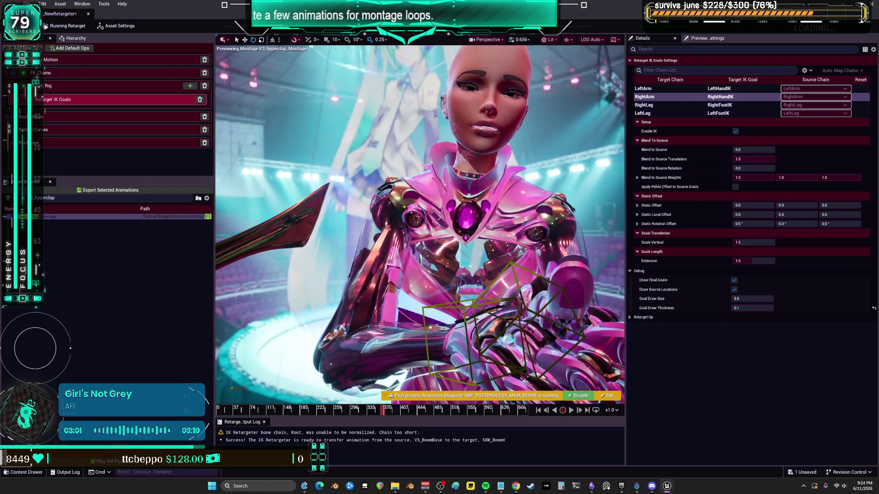
pyautogui.scroll(-5, 419, 225)
pyautogui.scroll(5, 420, 224)
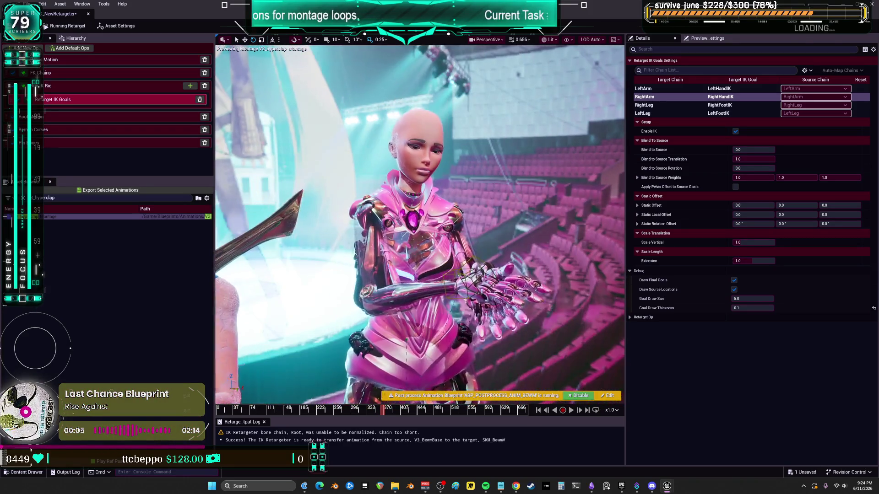
# - Select the LeftArm goal in Retarget IK Goals and set Blend to Source Translation to 1.0
pyautogui.click(116, 26)
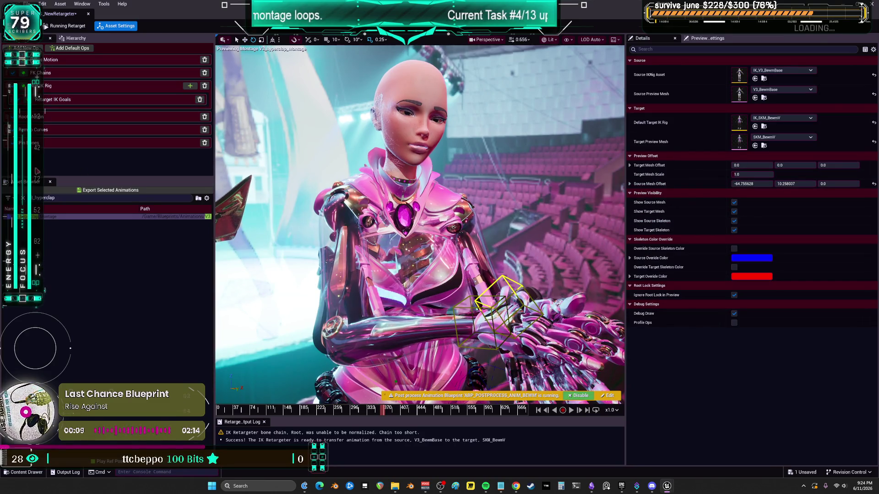
pyautogui.click(69, 100)
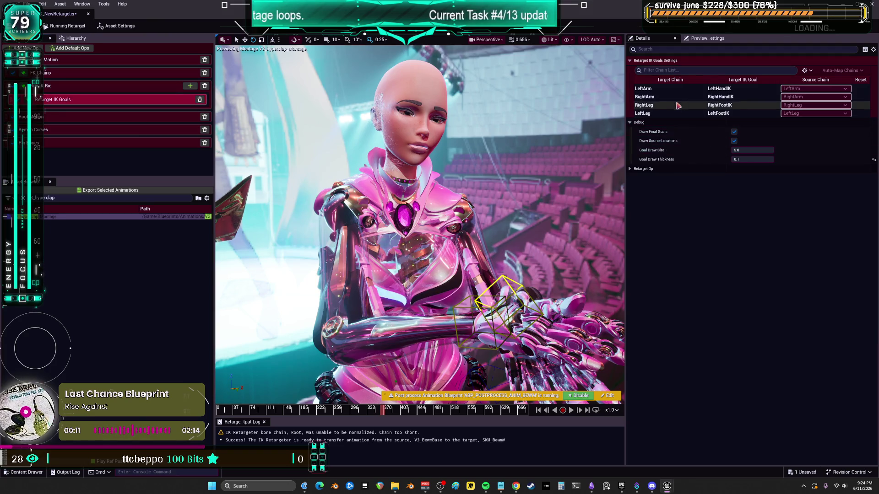
pyautogui.click(663, 90)
pyautogui.moveTo(753, 150)
pyautogui.mouseDown()
pyautogui.moveTo(733, 150)
pyautogui.moveTo(755, 159)
pyautogui.moveTo(743, 159)
pyautogui.mouseUp()
pyautogui.write('1')
pyautogui.press('Return')
pyautogui.press('Return')
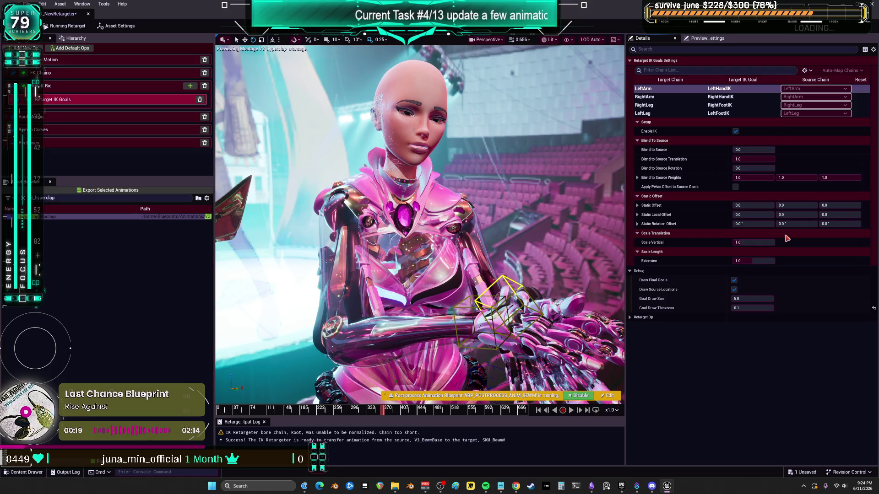
pyautogui.moveTo(753, 261); pyautogui.dragTo(761, 263)
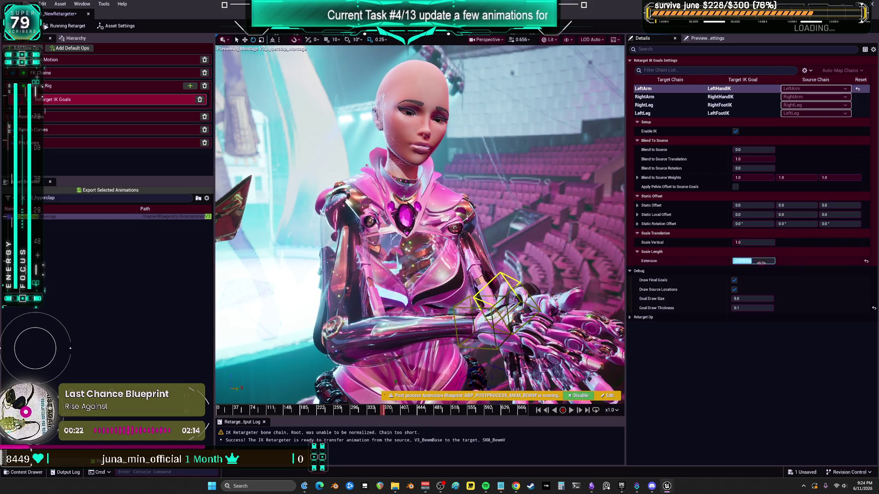
pyautogui.click(865, 261)
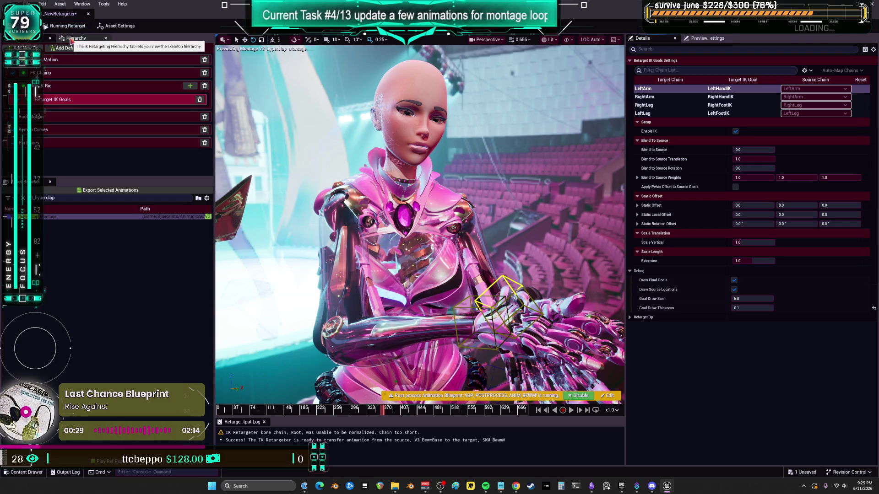
pyautogui.click(71, 40)
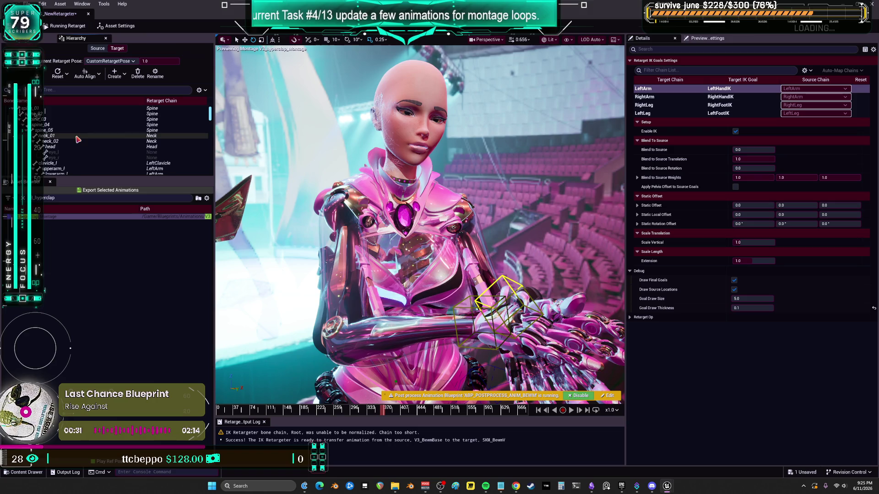
# - Select clavicle_l in retarget pose editing, test a downward rotation, undo it, and inspect its offsets
pyautogui.click(73, 142)
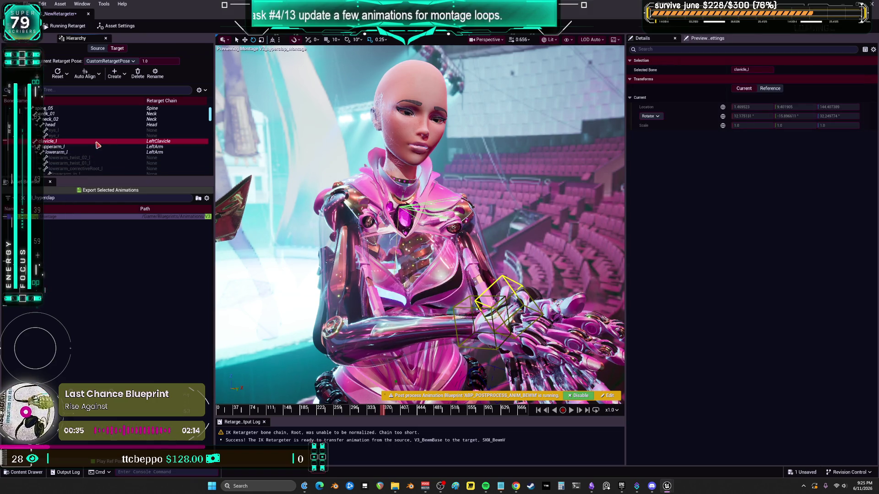
pyautogui.click(68, 26)
pyautogui.moveTo(369, 160); pyautogui.dragTo(338, 169)
pyautogui.hotkey('ctrl', 'z')
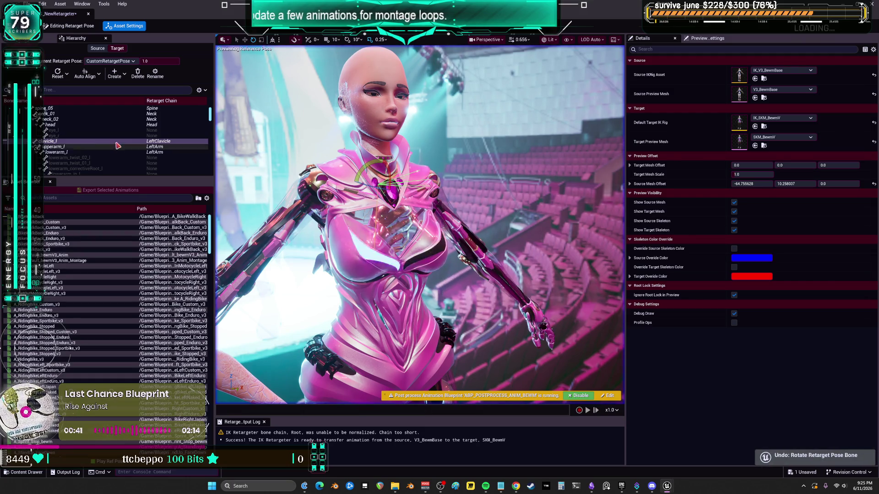
pyautogui.click(123, 142)
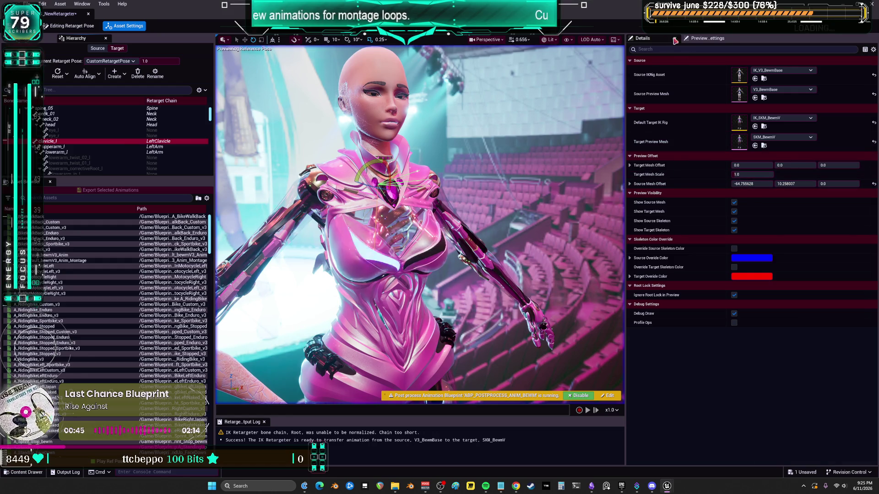
pyautogui.click(64, 142)
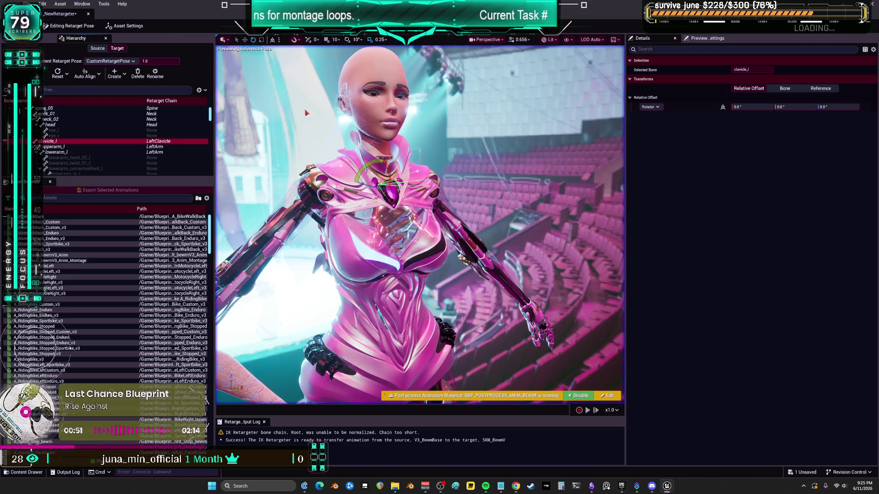
# - Review the preview scene and op stack, then open the target IK rig IK_SKM_BewmV
pyautogui.click(704, 38)
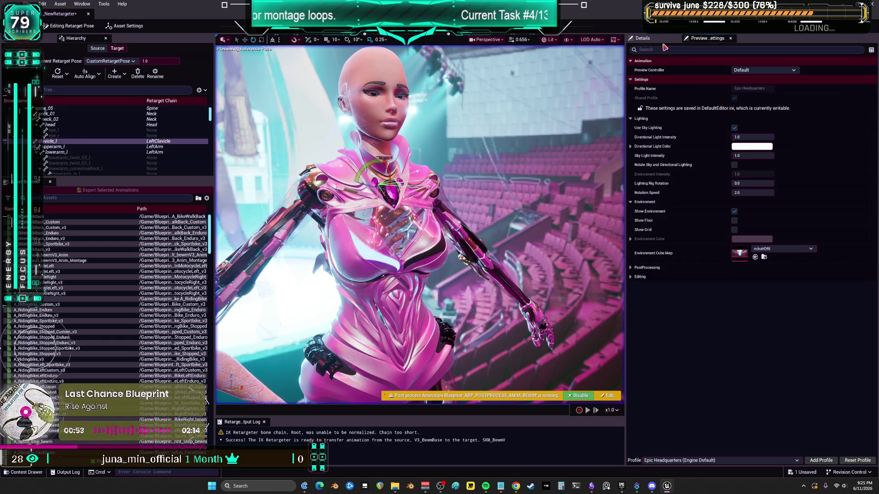
pyautogui.click(634, 40)
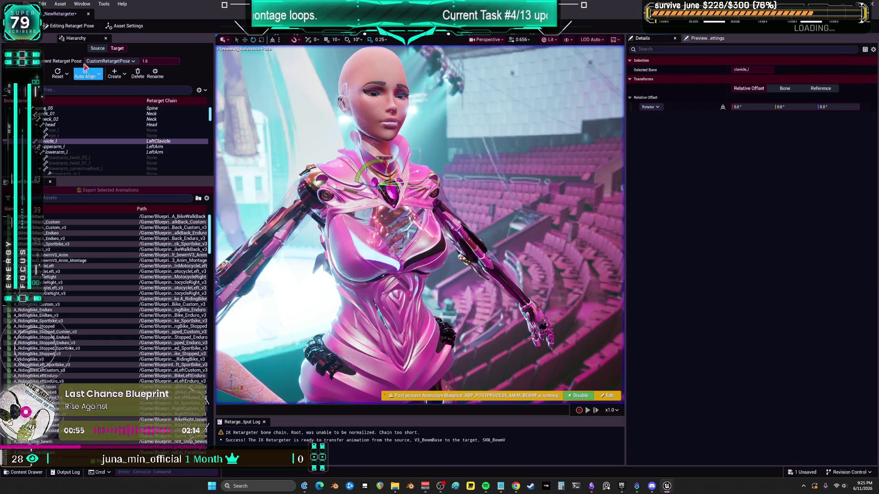
pyautogui.click(23, 41)
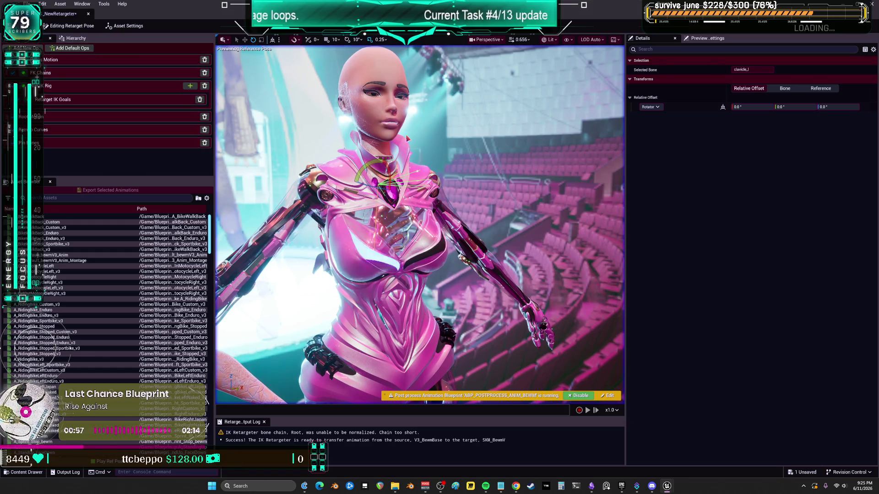
pyautogui.click(125, 25)
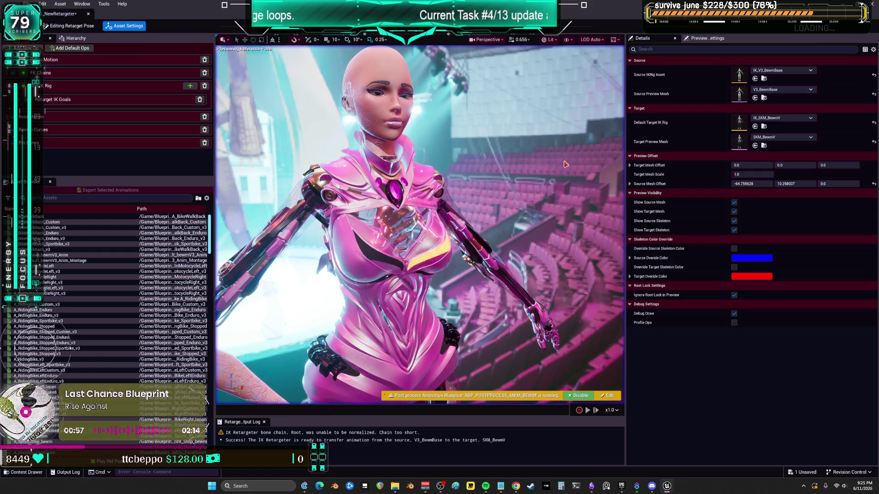
pyautogui.doubleClick(739, 124)
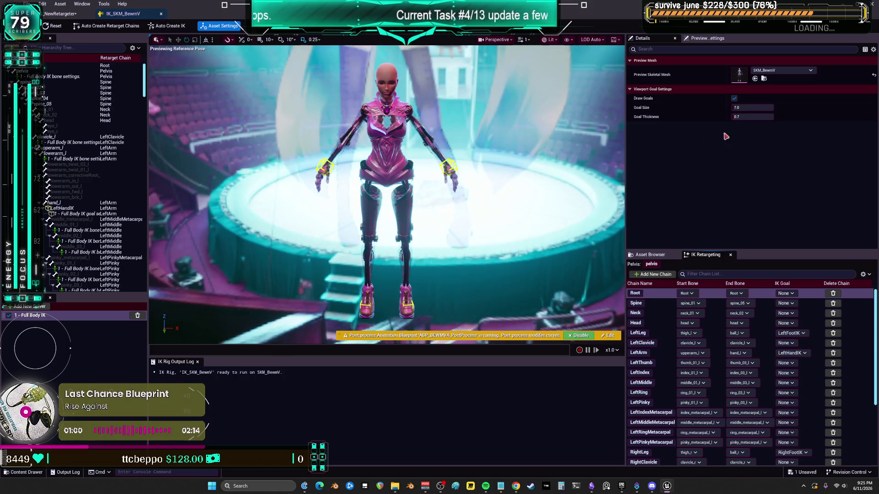
# - Check clavicle_l's Full Body IK settings (Rotation Stiffness 0.95, Position Stiffness 0.0), then close the rig editor
pyautogui.click(75, 143)
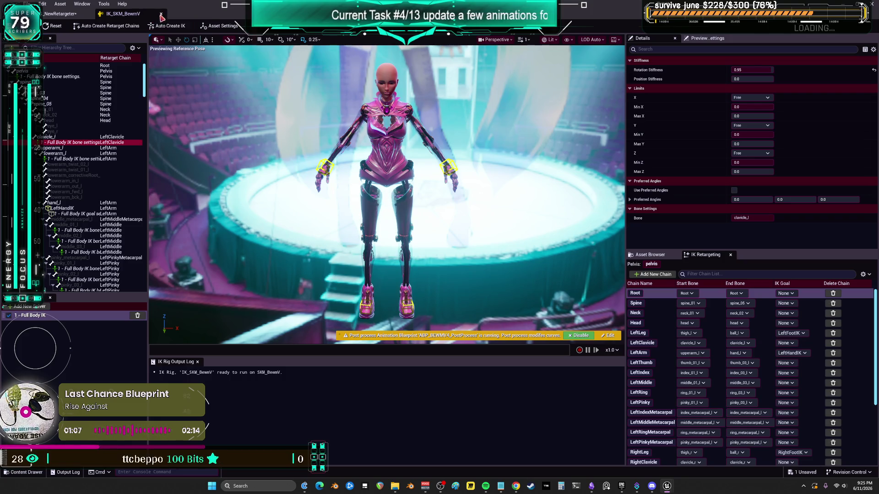
pyautogui.click(161, 14)
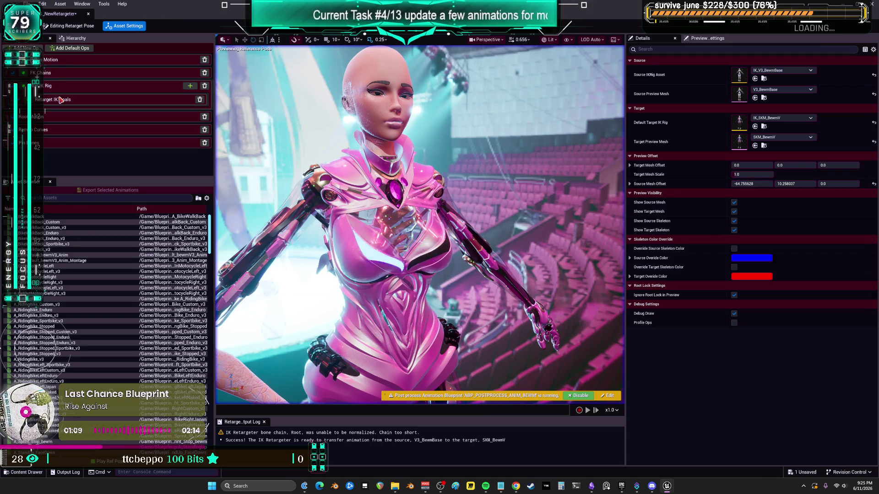
# - Select clavicle_l in the bone hierarchy and try a 20° pitch offset before resetting it to 0
pyautogui.click(151, 99)
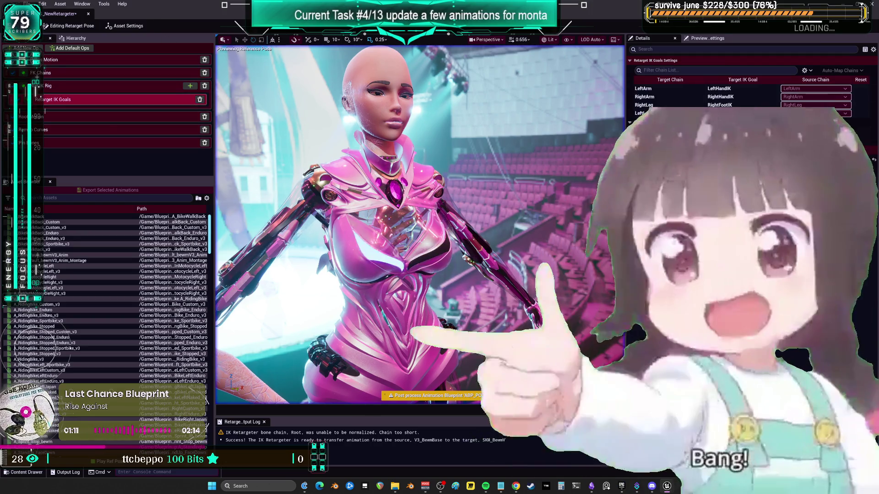
pyautogui.click(74, 39)
pyautogui.click(63, 142)
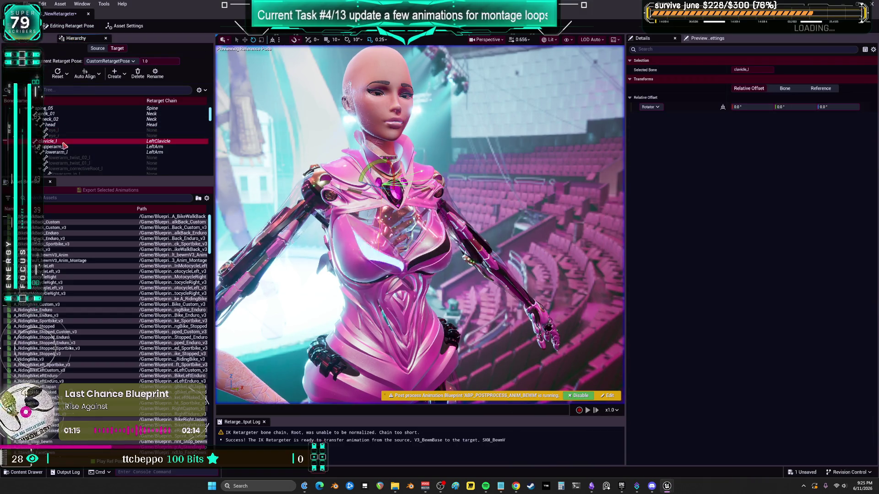
pyautogui.click(788, 108)
pyautogui.write('20')
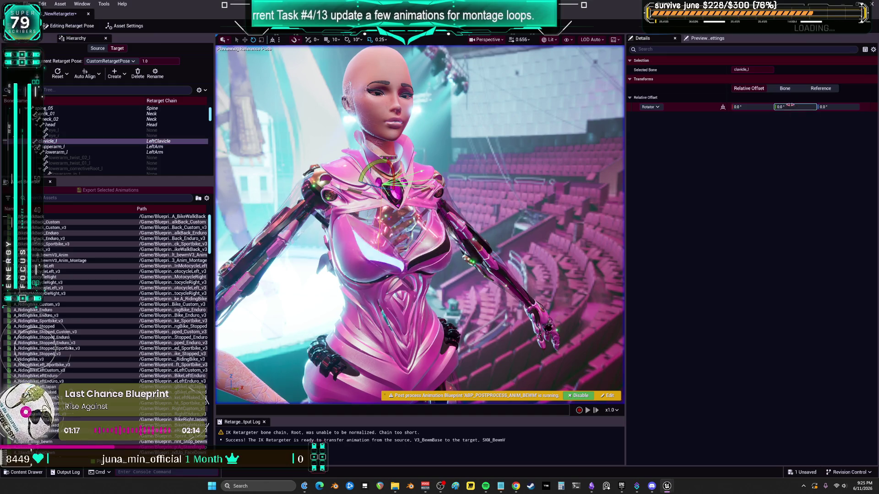
pyautogui.press('Return')
pyautogui.click(791, 108)
pyautogui.write('0')
pyautogui.press('Return')
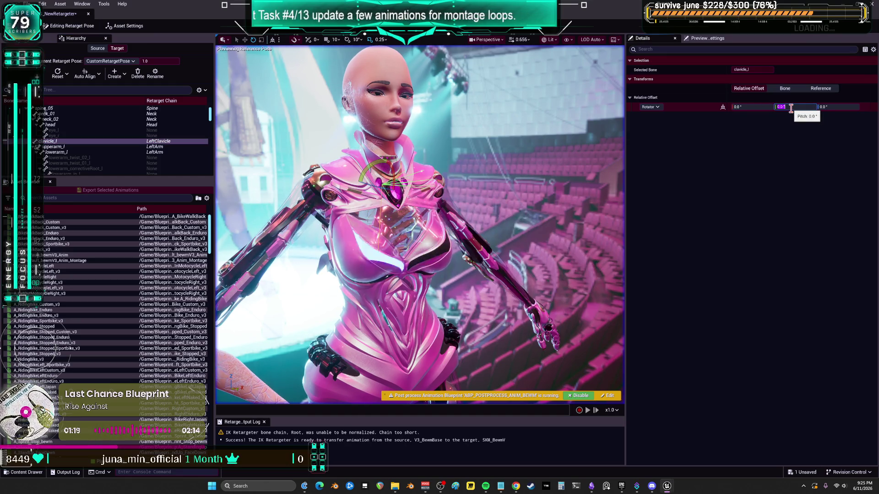
# - Try a 10° offset on the clavicle's third rotation axis
pyautogui.write('0')
pyautogui.press('Return')
pyautogui.click(836, 110)
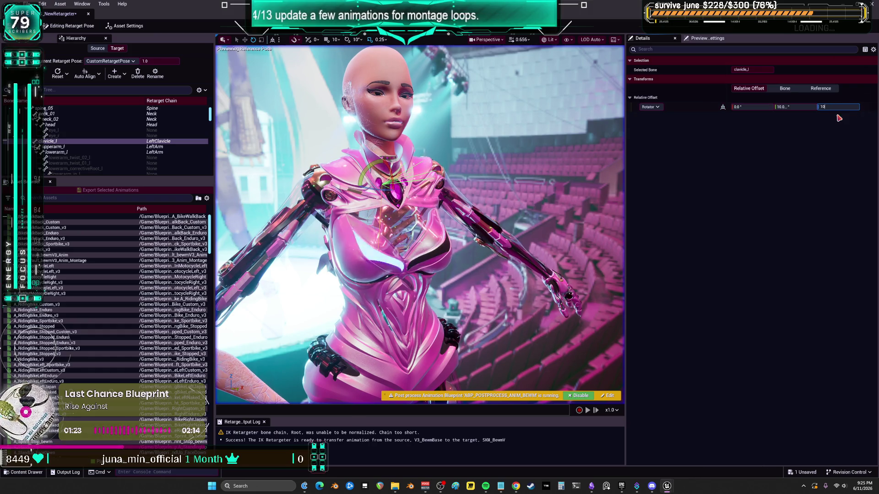
pyautogui.press('Return')
pyautogui.press('Return')
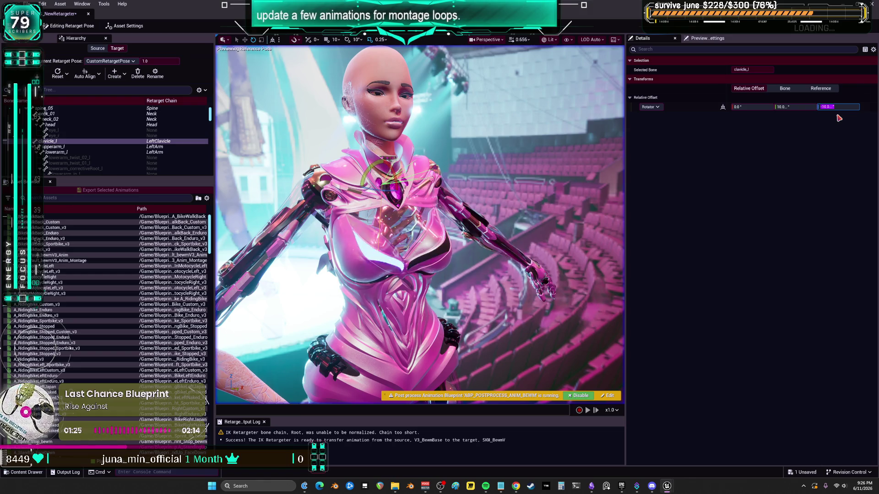
pyautogui.write('10')
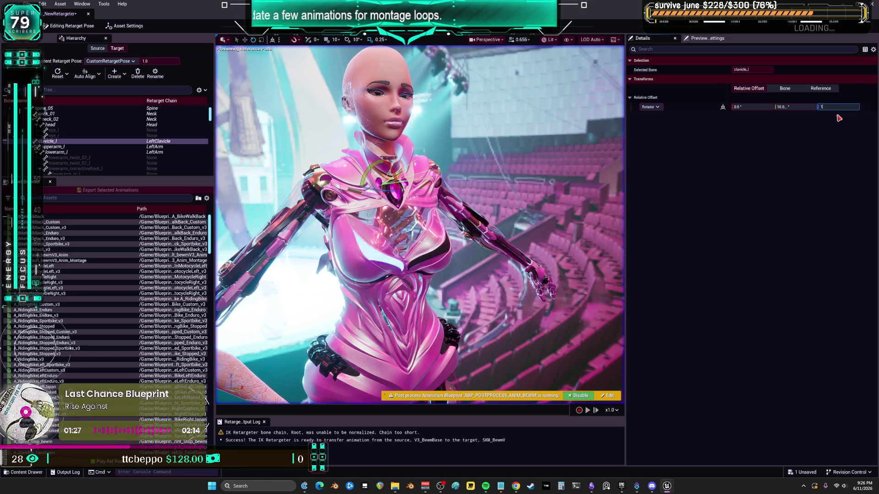
pyautogui.press('Return')
# - Set the clavicle_l rotation offset to 0, 20, 20 and run the retarget preview
pyautogui.moveTo(504, 229); pyautogui.dragTo(426, 233)
pyautogui.click(793, 107)
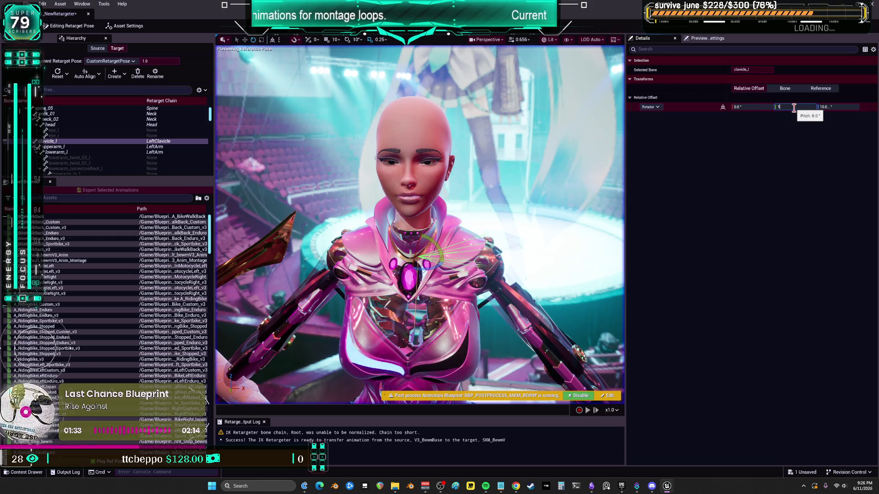
pyautogui.write('10')
pyautogui.press('Return')
pyautogui.write('20')
pyautogui.press('Return')
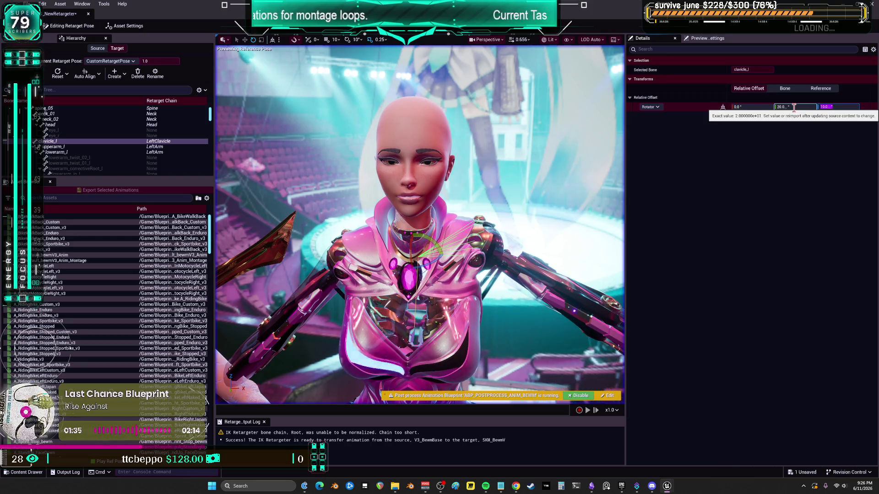
pyautogui.write('20')
pyautogui.press('Return')
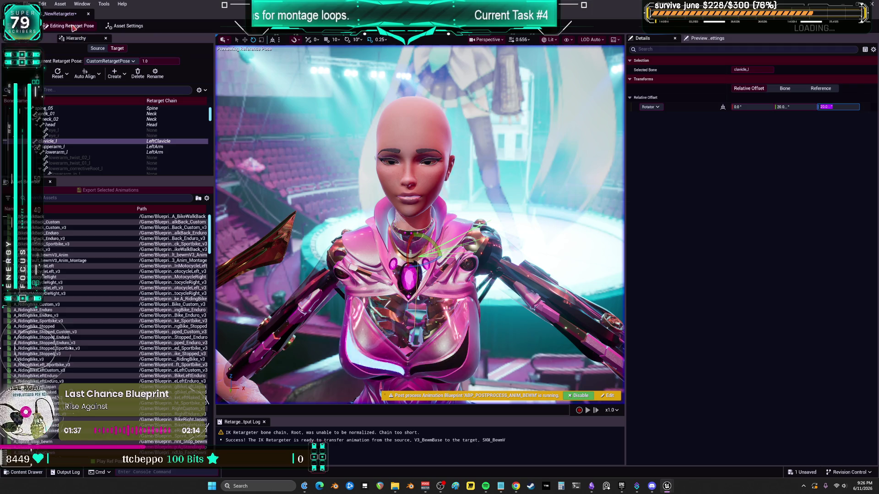
pyautogui.click(73, 27)
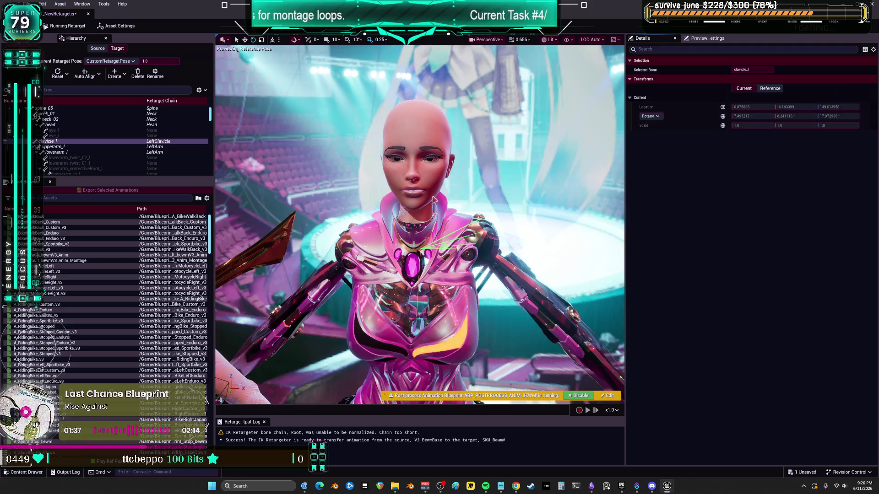
# - Preview and pause the hyperclap montage, then reselect clavicle_l while editing the retarget pose
pyautogui.click(90, 216)
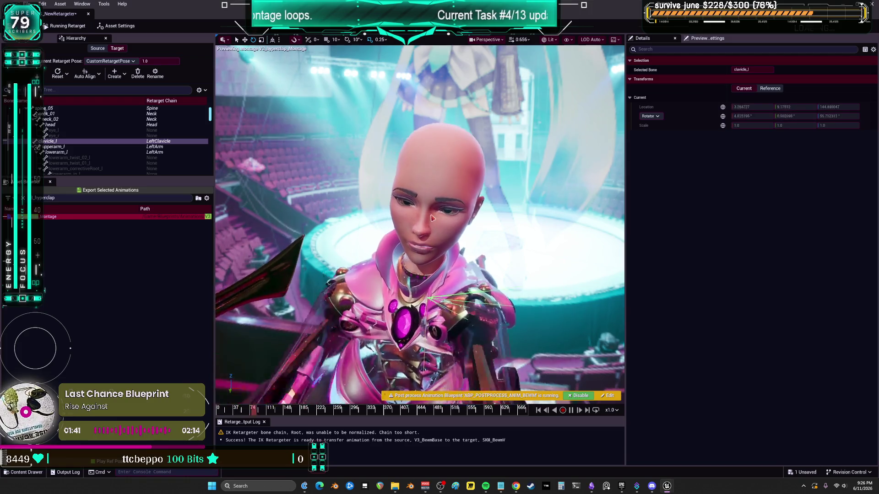
pyautogui.click(495, 334)
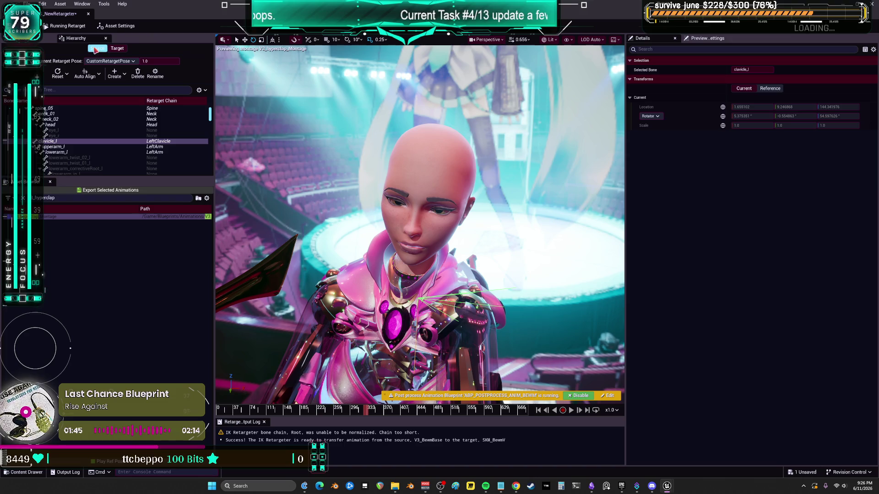
pyautogui.click(69, 28)
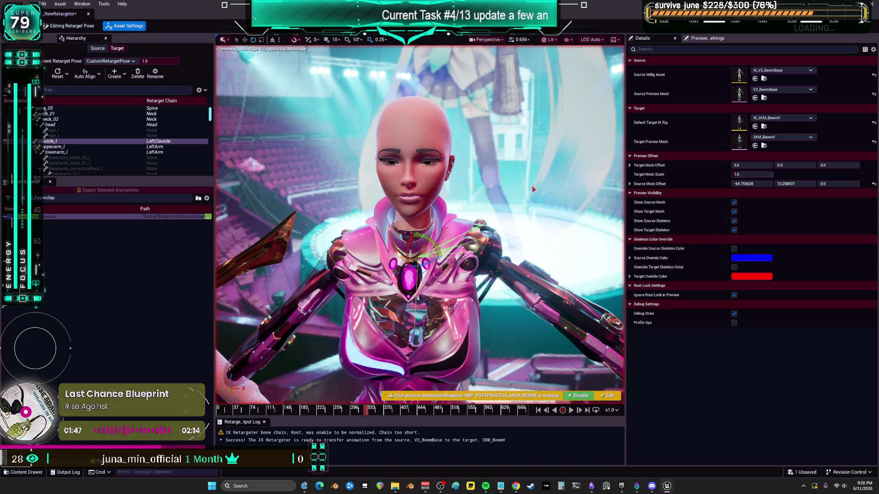
pyautogui.click(74, 142)
# - Set the clavicle_l rotation offset to 0, -20, -20 and rerun the hyperclap preview
pyautogui.click(799, 107)
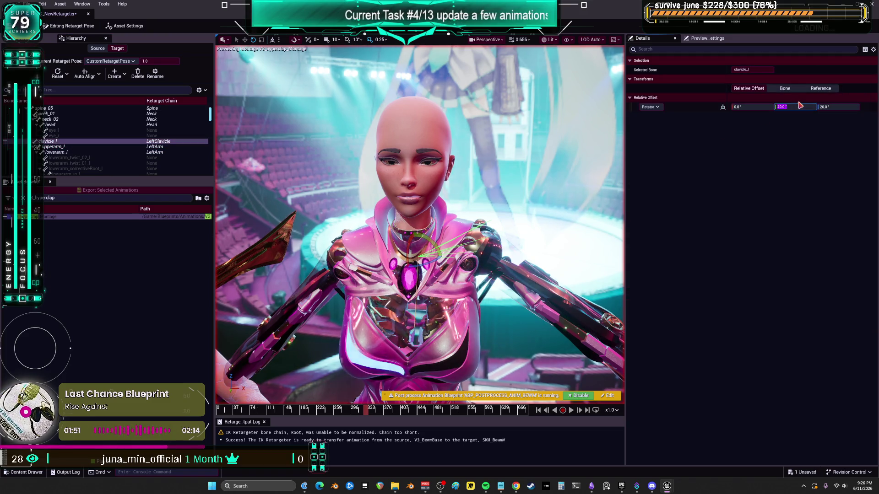
pyautogui.write('0')
pyautogui.press('Tab')
pyautogui.write('0')
pyautogui.press('Return')
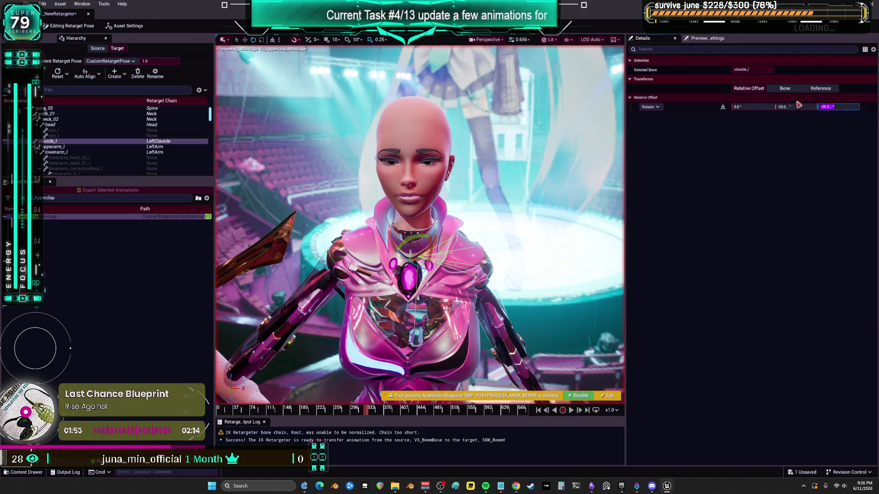
pyautogui.click(114, 216)
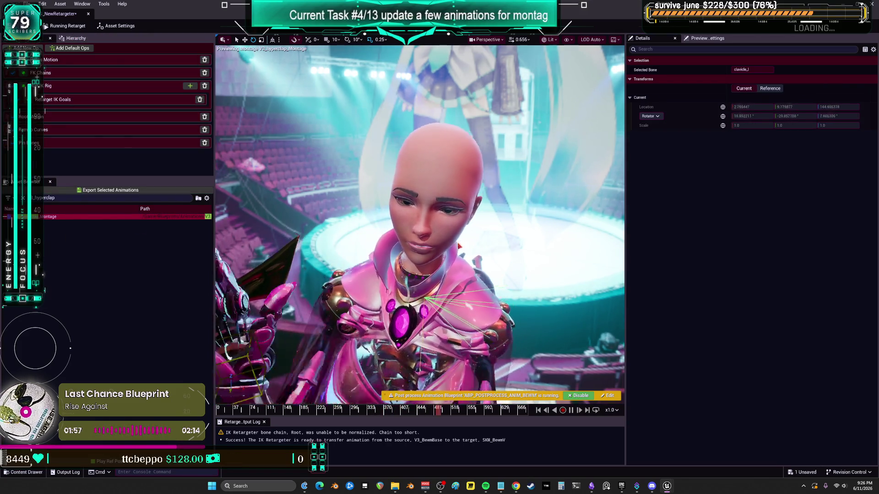
pyautogui.click(575, 411)
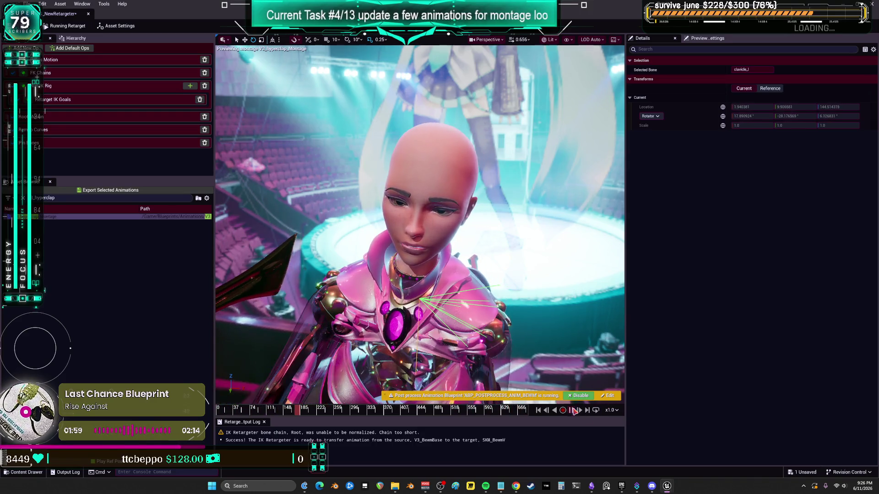
pyautogui.click(76, 39)
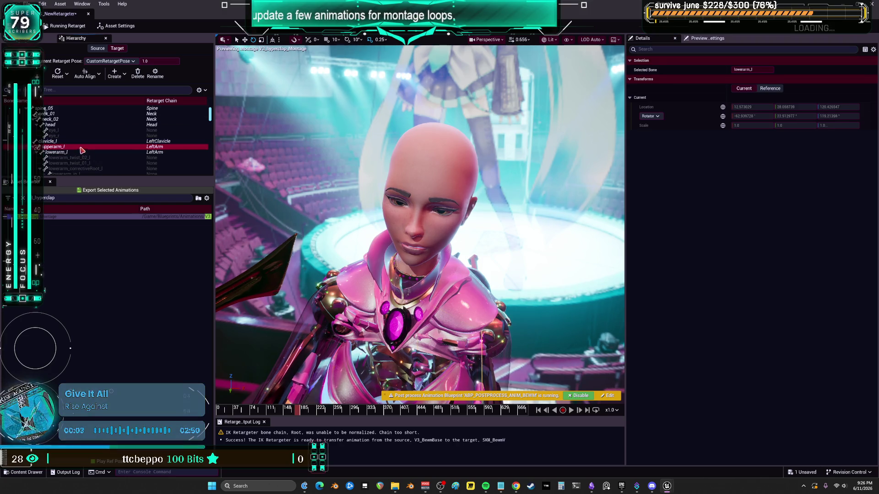
# - Undo the clavicle_l offset back to 0, 0, 0 and review the IK goal and FK chain settings
pyautogui.click(66, 26)
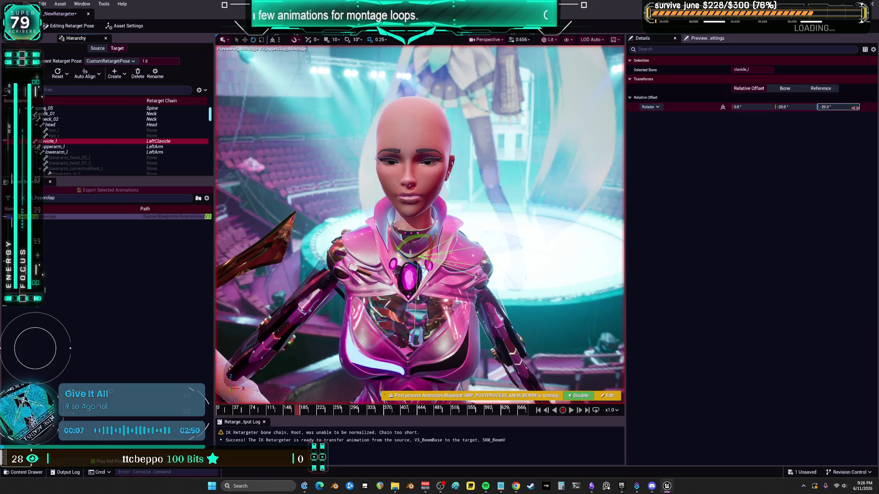
pyautogui.hotkey('ctrl', 'z')
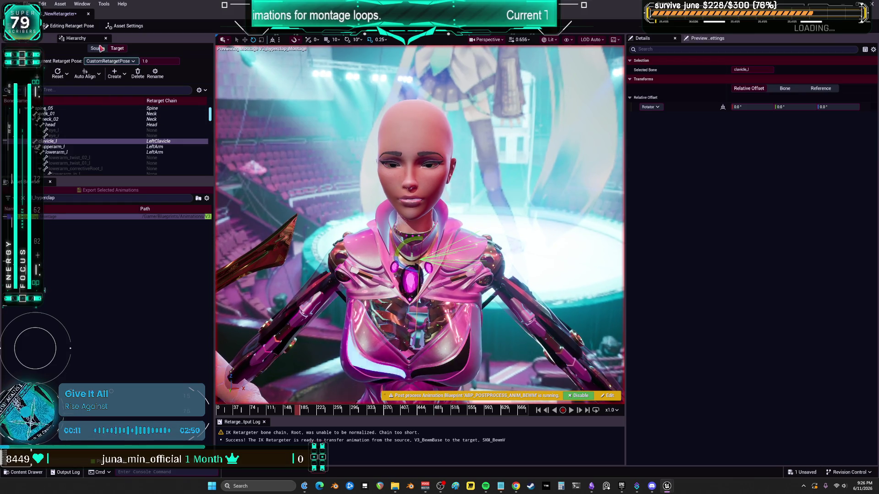
pyautogui.click(35, 41)
pyautogui.click(54, 87)
pyautogui.click(56, 98)
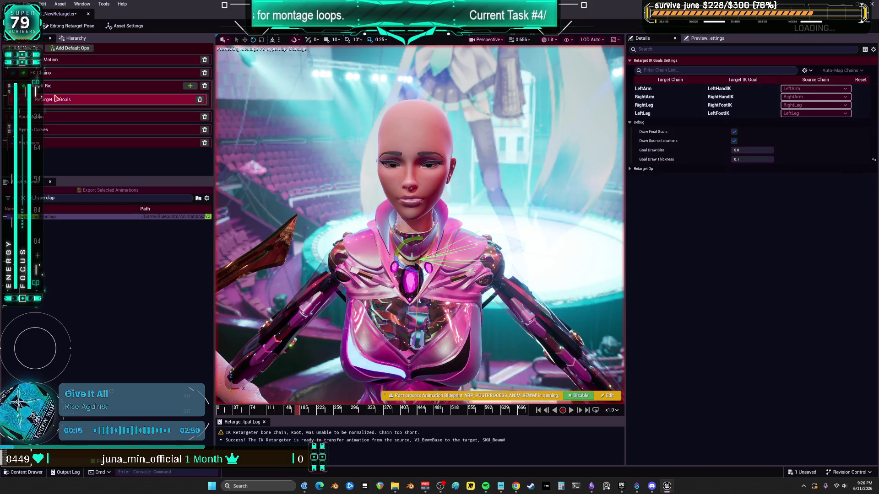
pyautogui.click(48, 73)
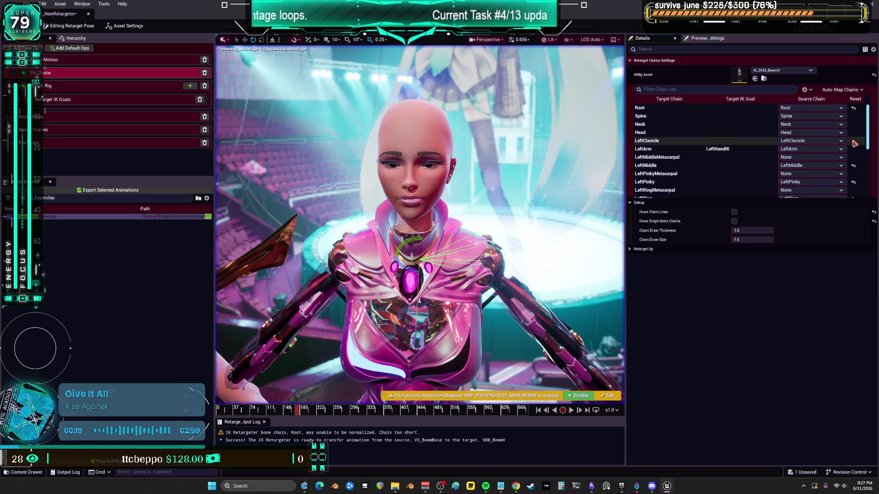
# - Set the LeftClavicle and RightClavicle source chains to None and orbit the preview to check the result
pyautogui.click(789, 140)
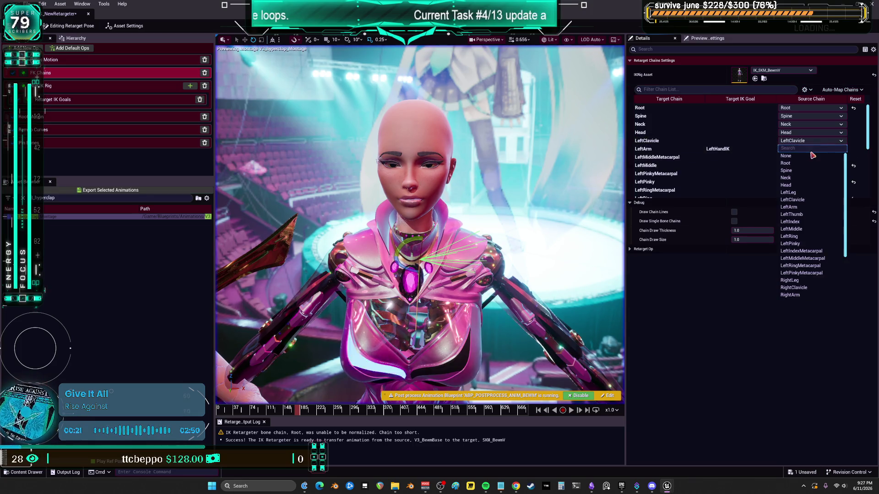
pyautogui.click(788, 157)
pyautogui.scroll(-5, 705, 158)
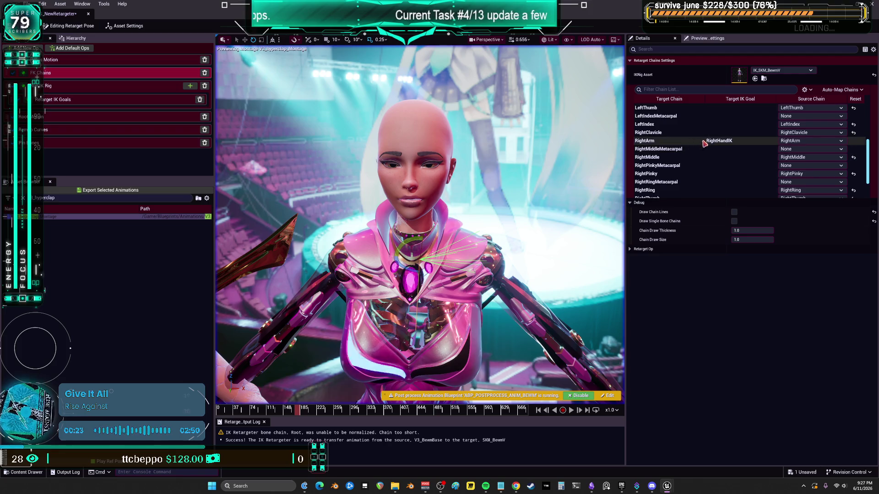
pyautogui.click(797, 132)
pyautogui.click(795, 150)
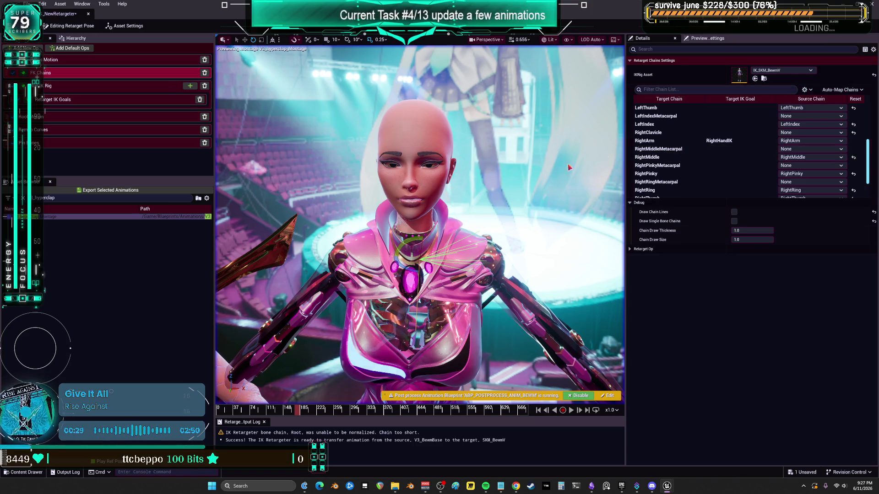
pyautogui.moveTo(518, 176); pyautogui.dragTo(519, 175)
pyautogui.click(810, 157)
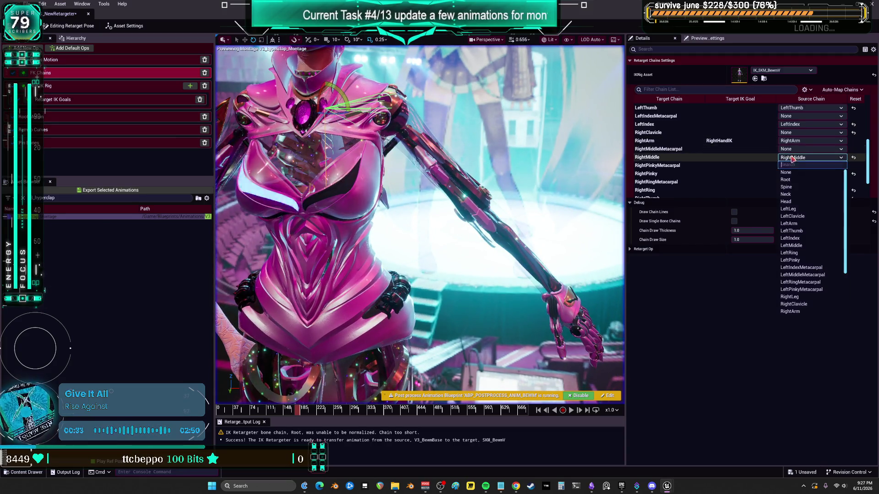
pyautogui.moveTo(490, 144)
pyautogui.mouseDown()
pyautogui.moveTo(408, 215)
pyautogui.moveTo(357, 217)
pyautogui.mouseUp()
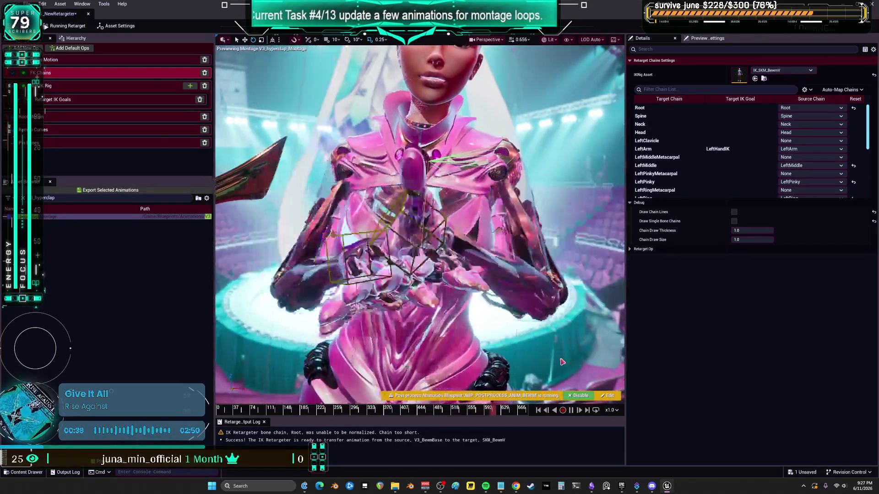
# - Pause the hyperclap preview, scrub through the clap poses, and open the IK goal solver settings
pyautogui.press('space')
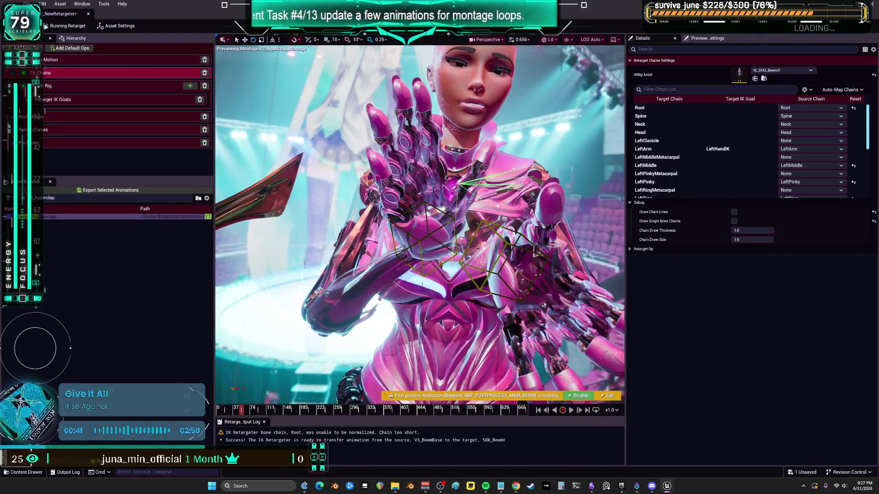
pyautogui.moveTo(250, 410); pyautogui.dragTo(244, 412)
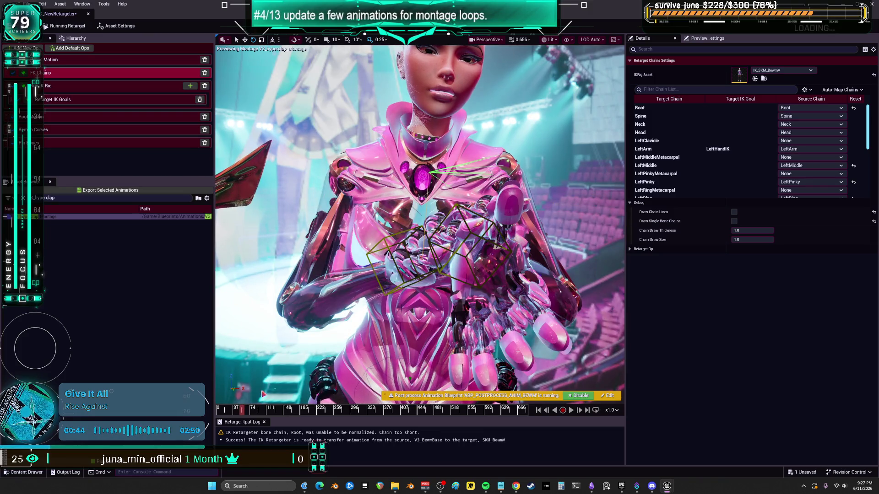
pyautogui.click(116, 25)
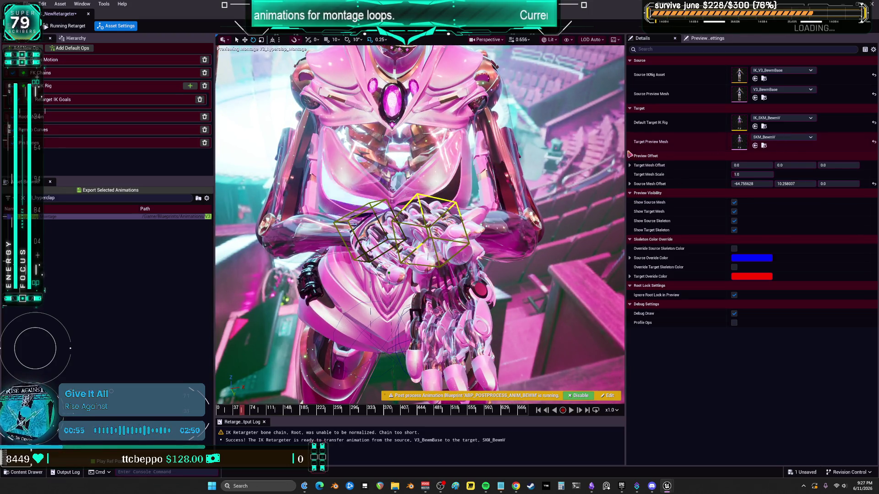
pyautogui.click(69, 90)
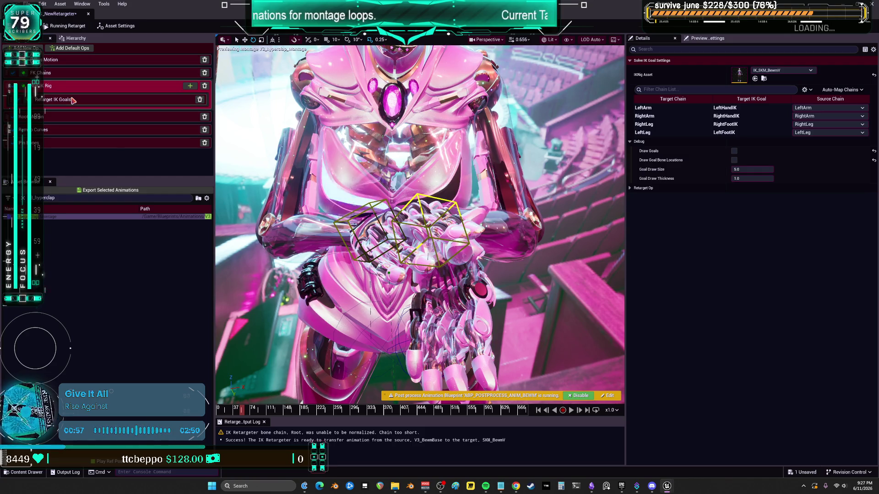
# - Select the LeftArm IK goal in Retarget IK Goals and shift its static offset along X
pyautogui.click(655, 110)
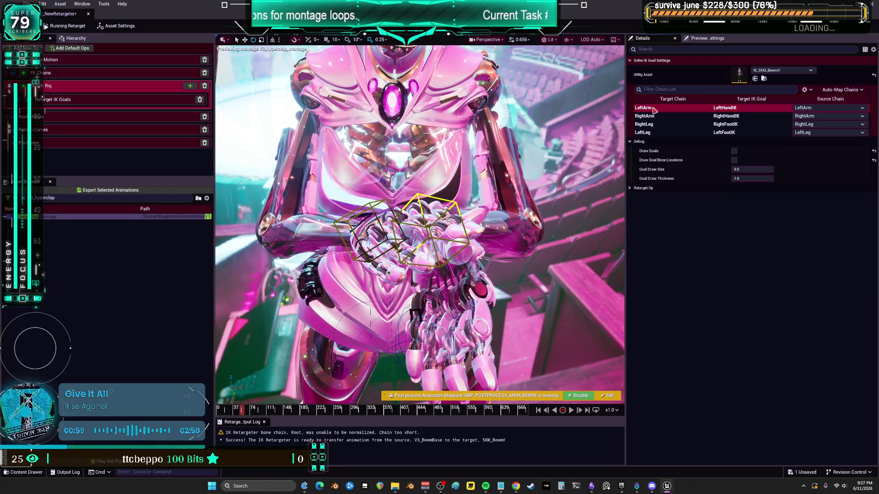
pyautogui.click(84, 99)
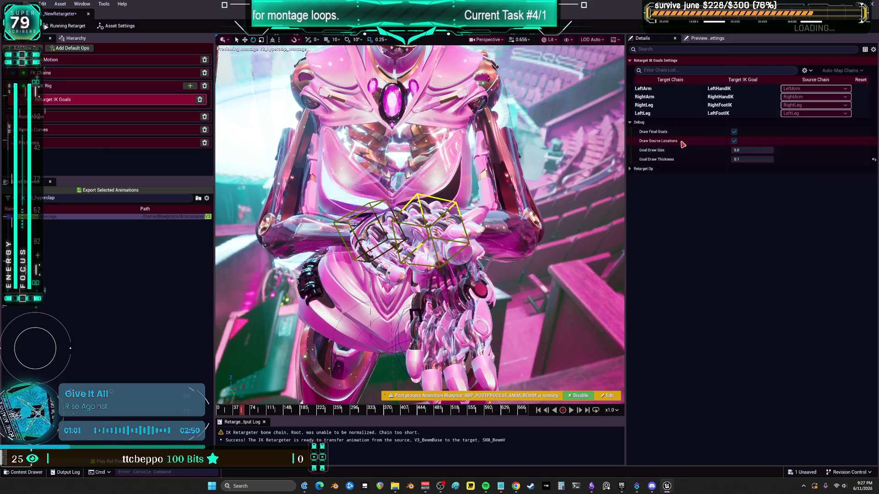
pyautogui.click(649, 89)
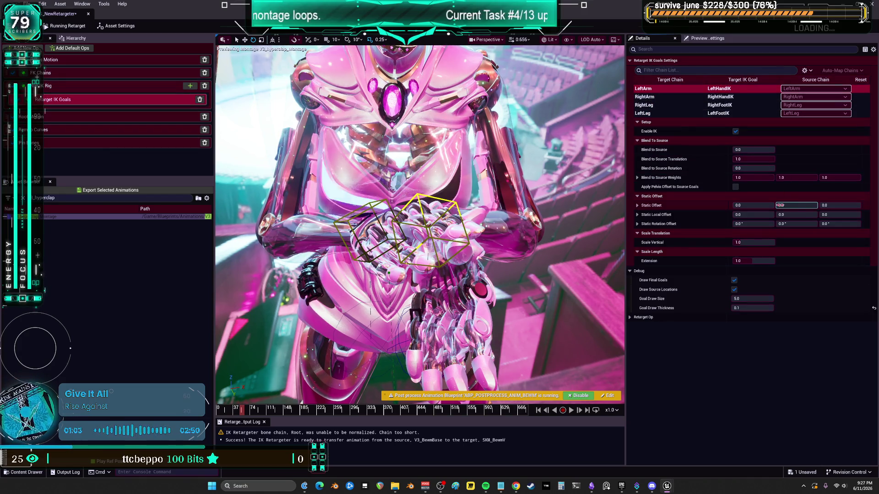
pyautogui.moveTo(753, 215)
pyautogui.mouseDown()
pyautogui.moveTo(741, 215)
pyautogui.moveTo(762, 215)
pyautogui.moveTo(750, 225)
pyautogui.moveTo(837, 223)
pyautogui.moveTo(767, 224)
pyautogui.moveTo(754, 214)
pyautogui.moveTo(788, 215)
pyautogui.mouseUp()
# - Adjust LeftArm's static rotation offset to about -52.08, 2.90, -63.56 and check a later clap frame
pyautogui.click(783, 224)
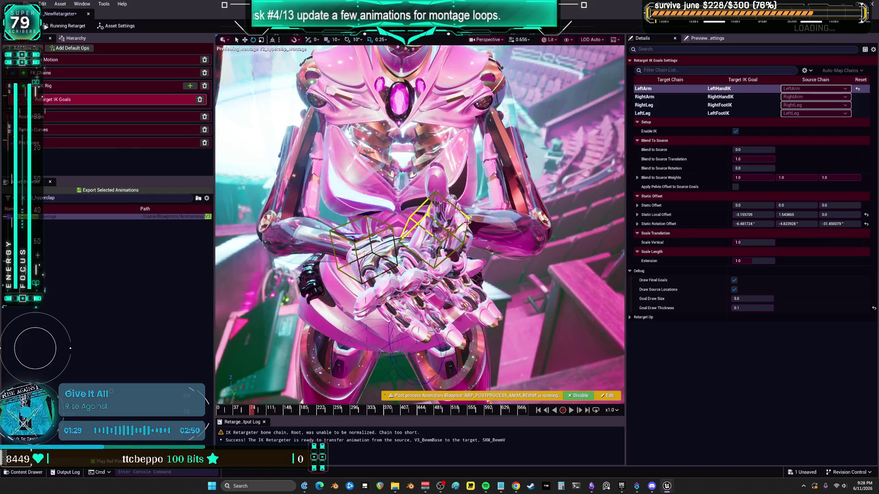
pyautogui.click(740, 224)
pyautogui.moveTo(740, 223); pyautogui.dragTo(725, 223)
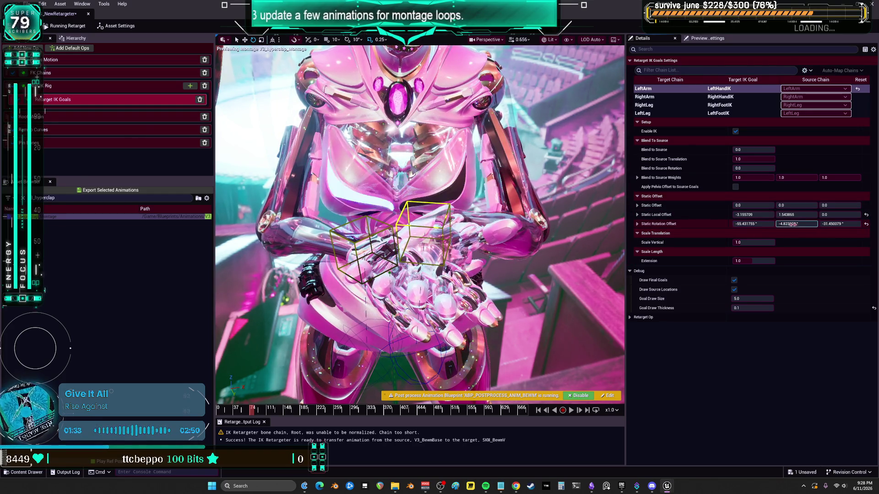
pyautogui.moveTo(796, 223); pyautogui.dragTo(783, 223)
pyautogui.moveTo(840, 223); pyautogui.dragTo(821, 223)
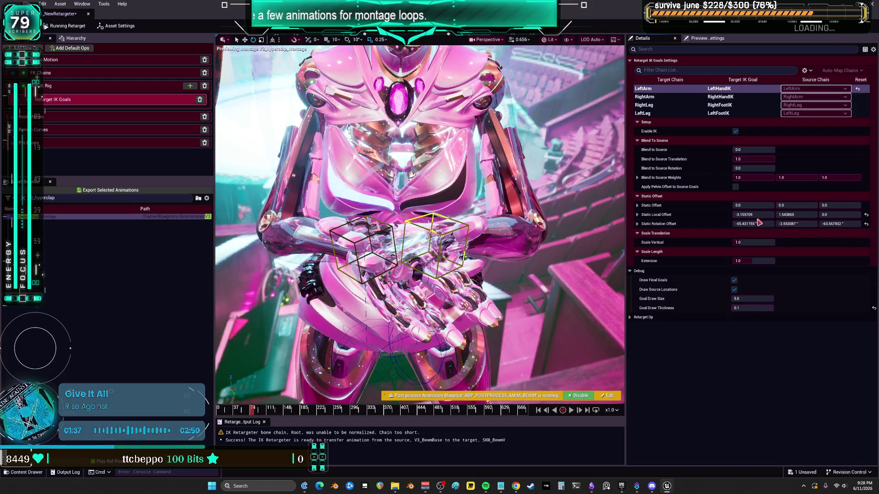
pyautogui.moveTo(796, 214); pyautogui.dragTo(810, 214)
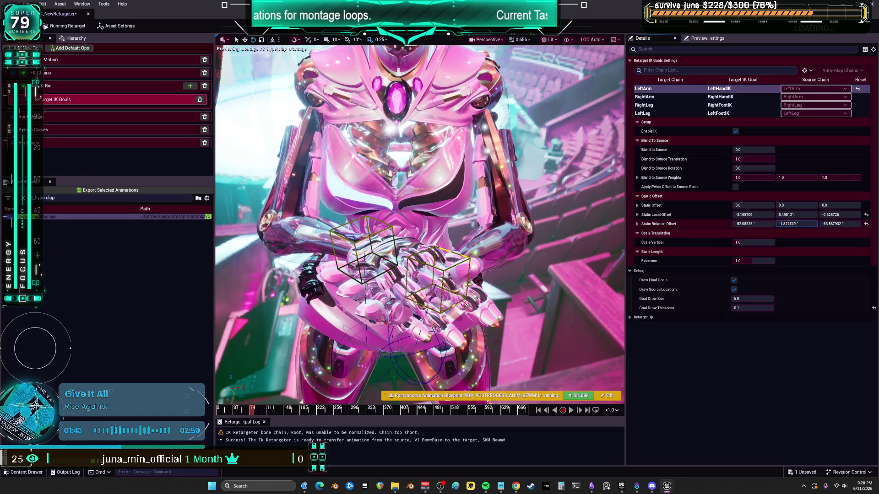
pyautogui.moveTo(797, 223); pyautogui.dragTo(803, 223)
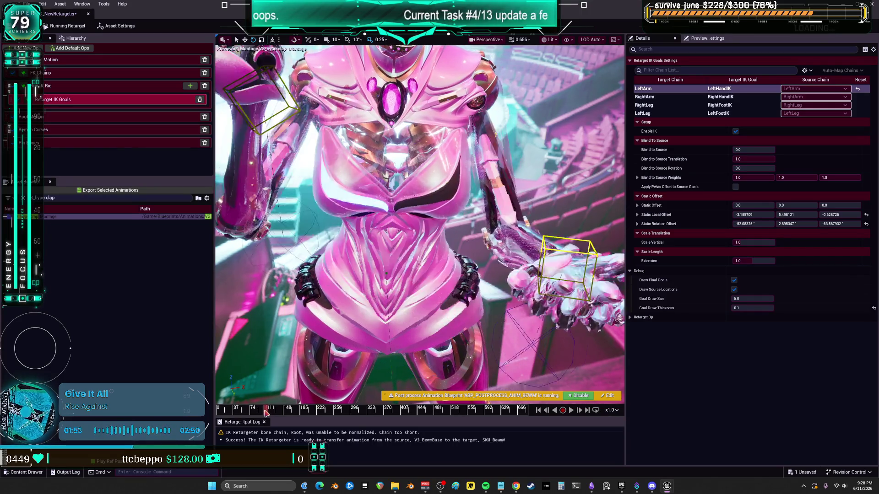
pyautogui.moveTo(270, 413); pyautogui.dragTo(295, 417)
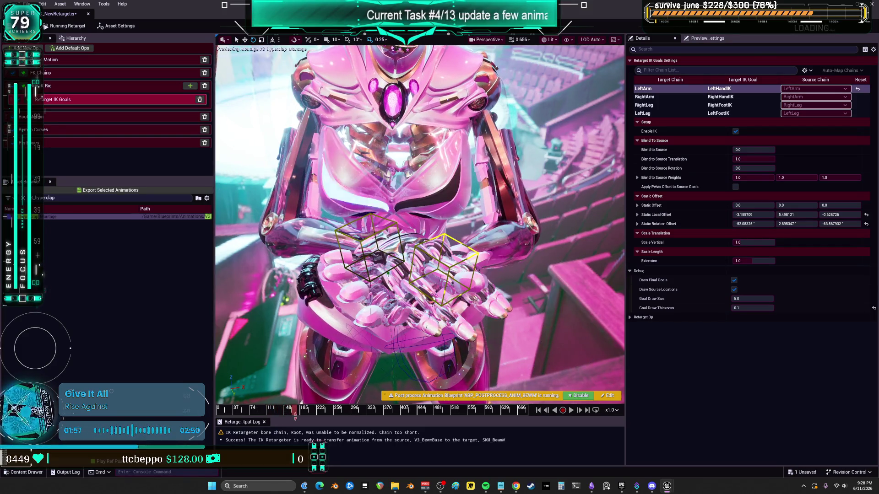
# - Switch the preview shading from Unlit through Reflections to Lighting Only
pyautogui.click(485, 39)
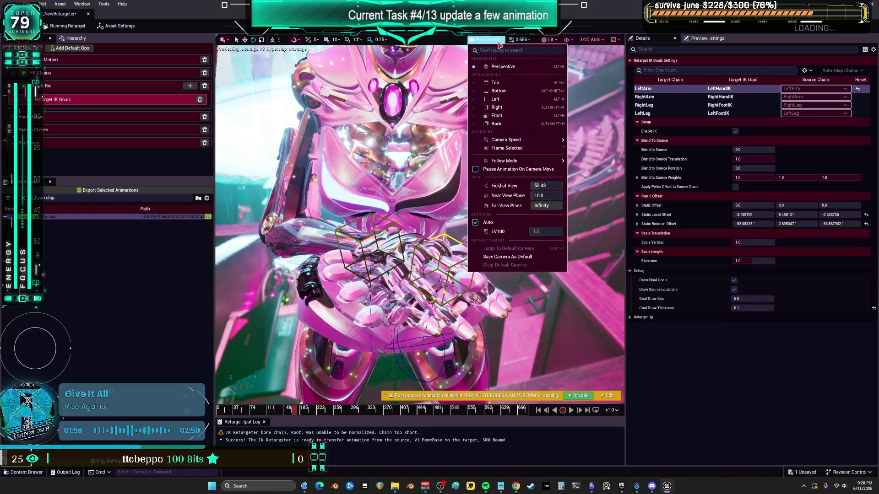
pyautogui.click(546, 41)
pyautogui.click(564, 73)
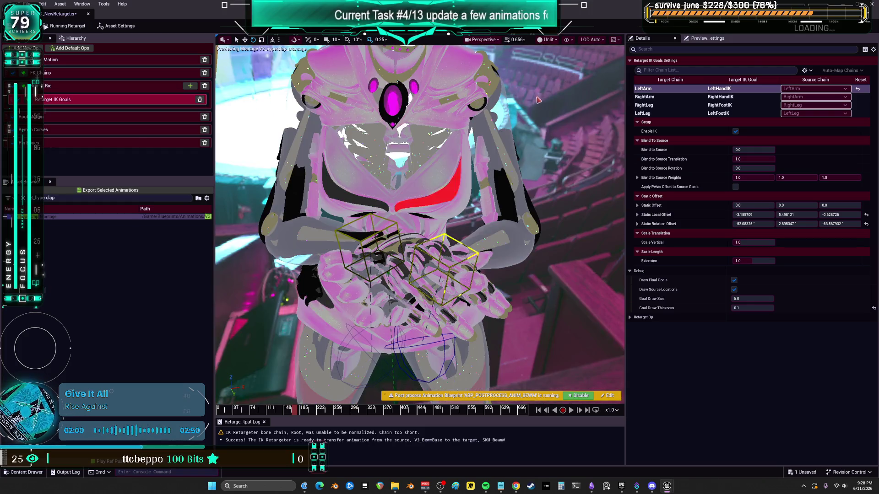
pyautogui.click(552, 41)
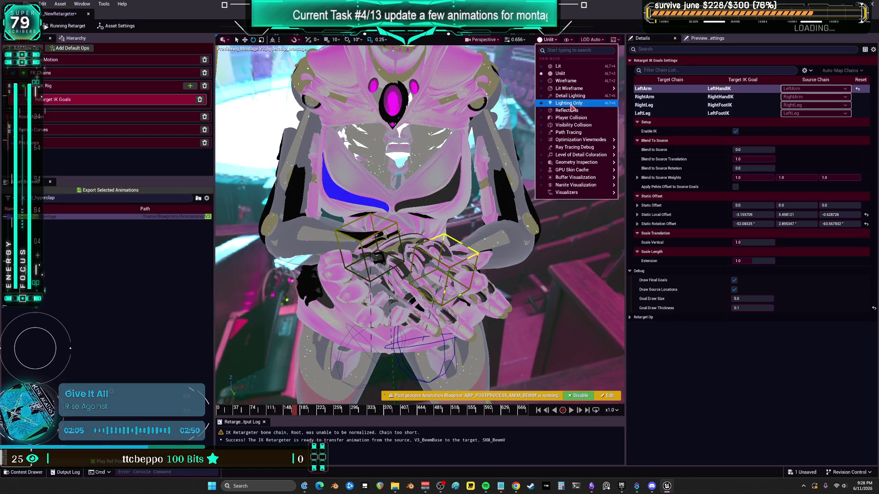
pyautogui.click(566, 110)
pyautogui.click(542, 40)
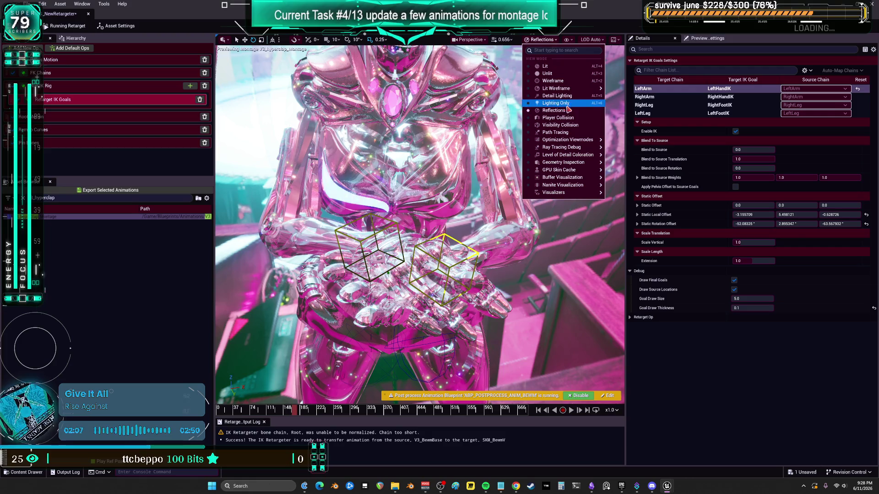
pyautogui.click(568, 104)
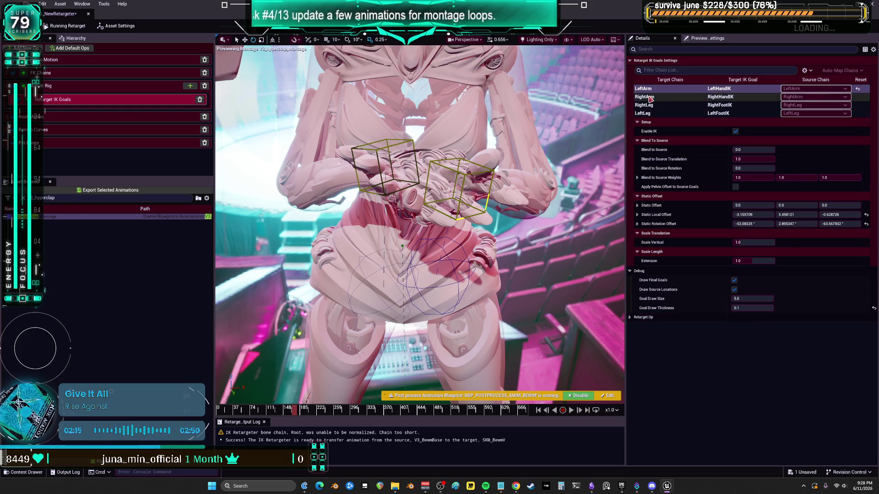
# - Refine LeftArm's static offset and set its rotation offset to about -35.99, 24.66, -62.61
pyautogui.moveTo(753, 215); pyautogui.dragTo(738, 214)
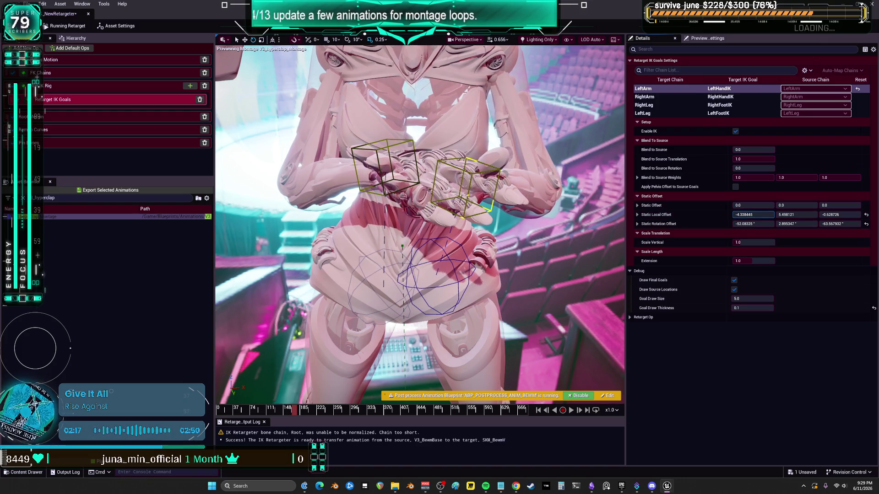
pyautogui.moveTo(839, 214)
pyautogui.mouseDown()
pyautogui.moveTo(803, 214)
pyautogui.moveTo(803, 224)
pyautogui.moveTo(844, 224)
pyautogui.moveTo(798, 223)
pyautogui.moveTo(807, 224)
pyautogui.mouseUp()
pyautogui.click(786, 224)
pyautogui.moveTo(753, 224); pyautogui.dragTo(759, 224)
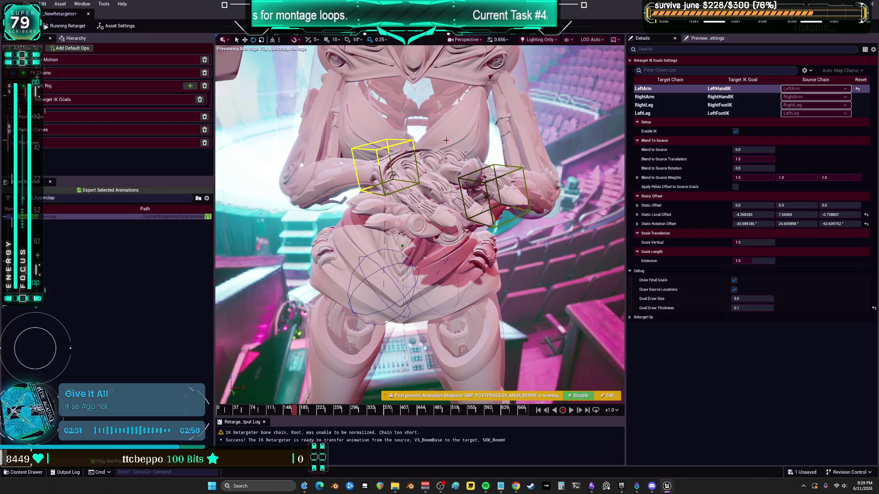
pyautogui.click(749, 215)
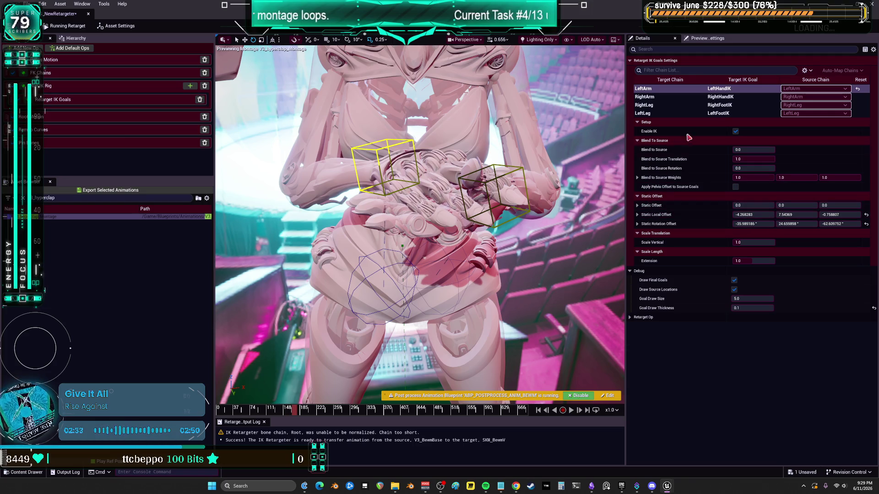
pyautogui.click(686, 98)
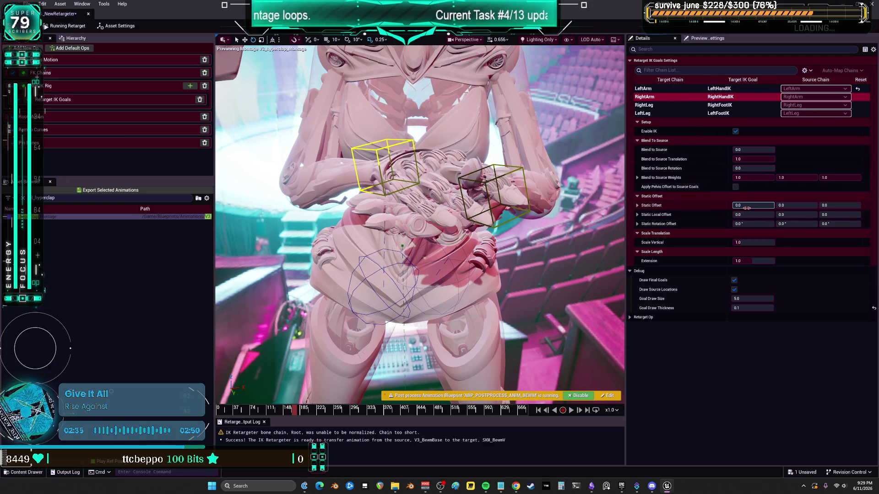
# - Give the RightArm IK goal a static offset of 1.17, 2.46, 0.21 and review a later clap frame
pyautogui.moveTo(824, 206); pyautogui.dragTo(805, 206)
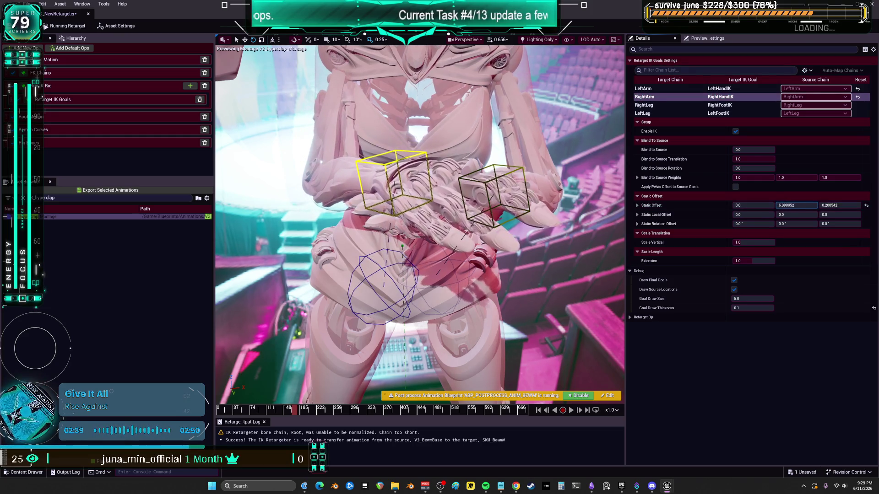
pyautogui.moveTo(751, 205); pyautogui.dragTo(755, 206)
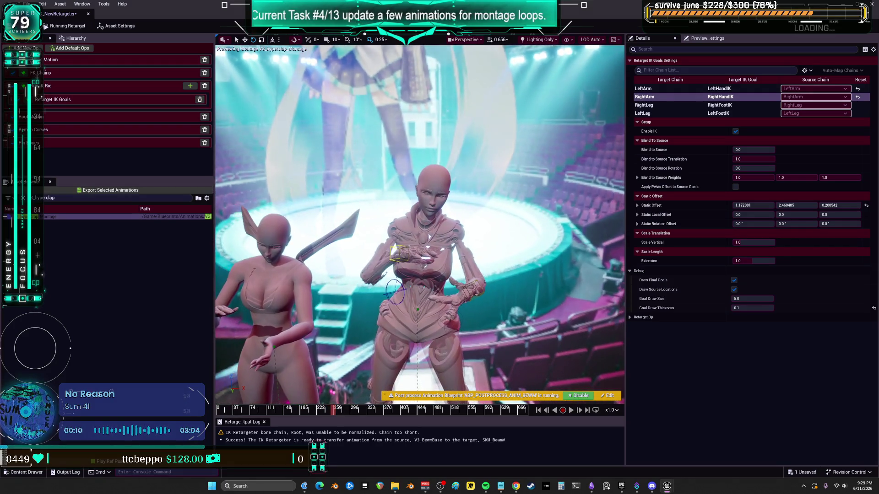
pyautogui.moveTo(421, 411); pyautogui.dragTo(465, 406)
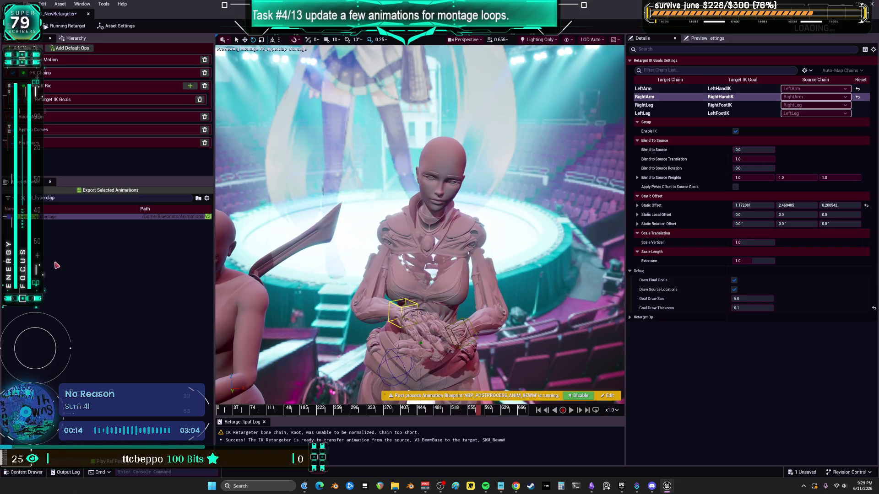
pyautogui.click(71, 199)
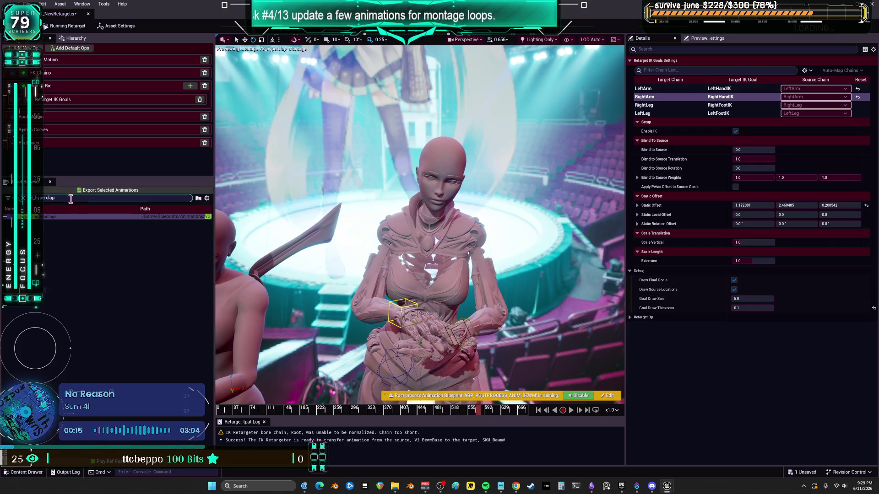
# - Export the retargeted hyperclap animation to /Game/BewmV/BEWMV/Animations with V3 renamed to V5
pyautogui.click(110, 190)
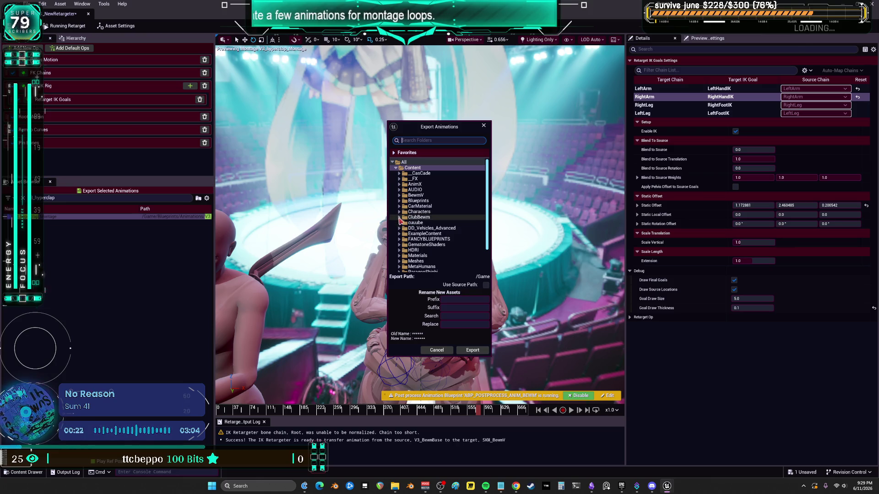
pyautogui.click(399, 195)
pyautogui.click(402, 201)
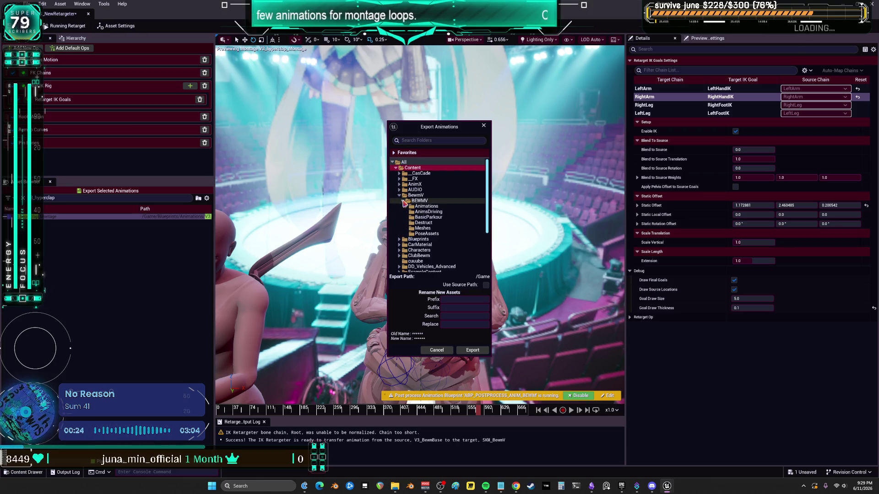
pyautogui.click(426, 206)
pyautogui.click(449, 300)
pyautogui.click(449, 299)
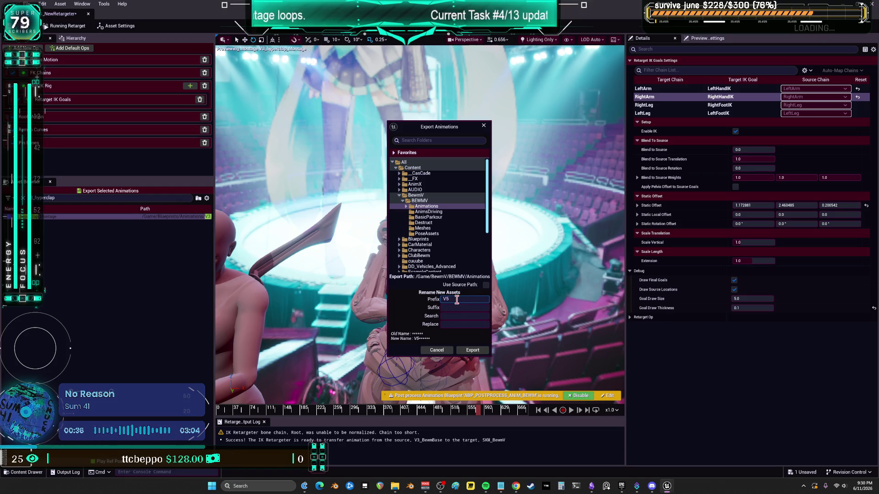
pyautogui.click(452, 315)
pyautogui.write('V3')
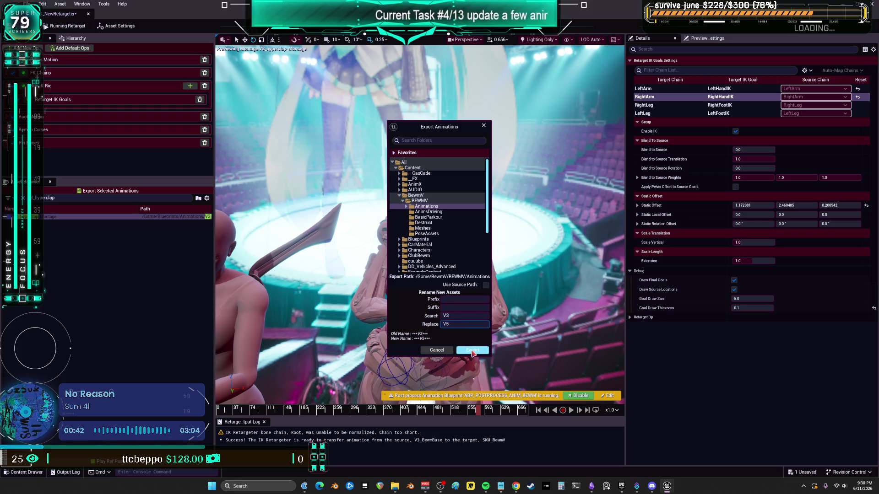
pyautogui.click(473, 350)
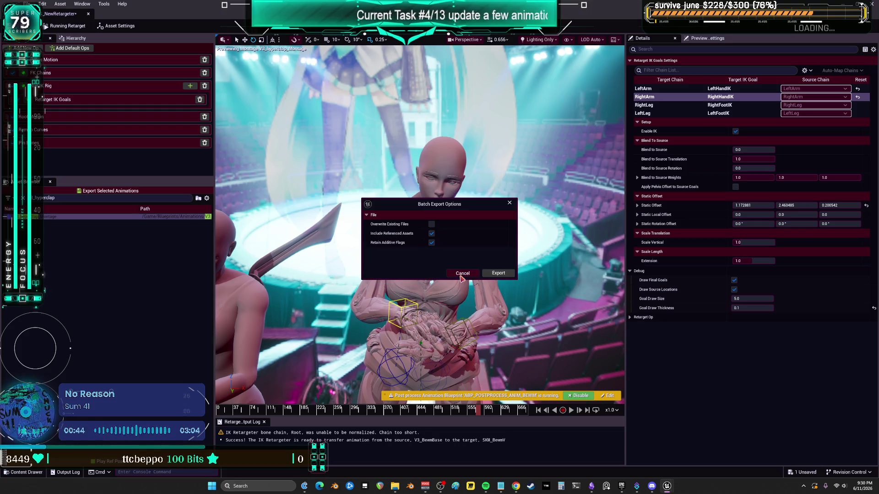
# - Confirm the batch export of both hyperclap assets, then bring the Notepad animation list forward
pyautogui.click(499, 274)
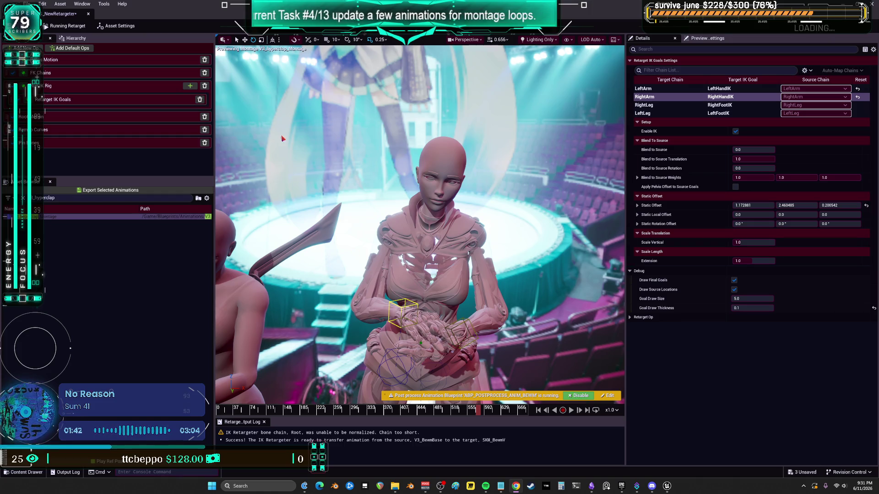
pyautogui.hotkey('alt', 'Tab')
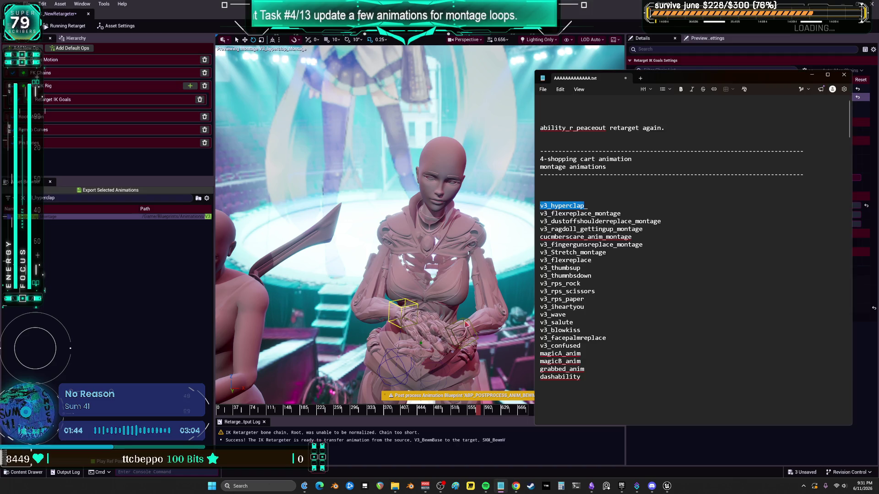
# - Copy v3_flexreplace from the notes and open the V3_flexreplace montage preview via the asset search
pyautogui.click(593, 197)
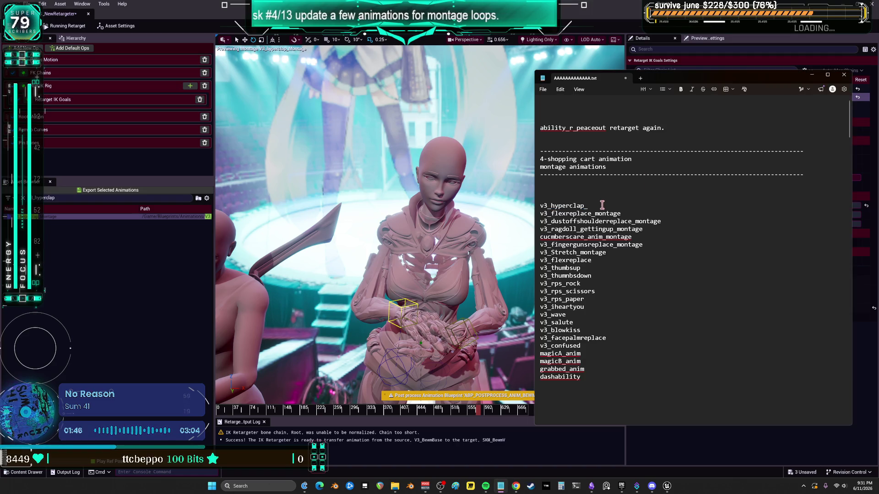
pyautogui.press('Return')
pyautogui.moveTo(592, 221); pyautogui.dragTo(544, 221)
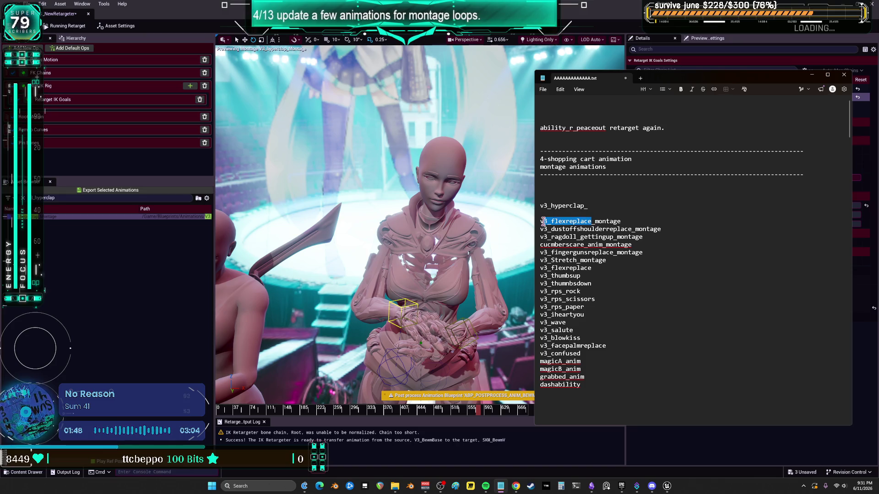
pyautogui.hotkey('ctrl', 'c')
pyautogui.click(110, 197)
pyautogui.hotkey('ctrl', 'v')
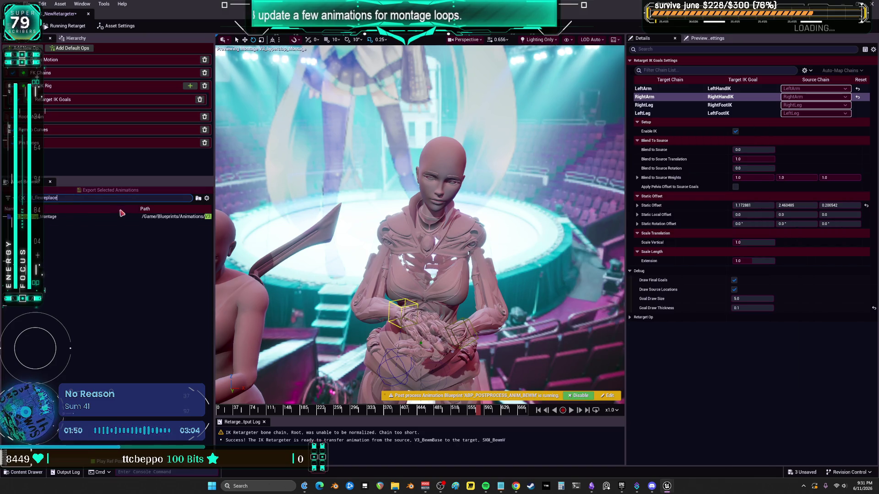
pyautogui.click(69, 218)
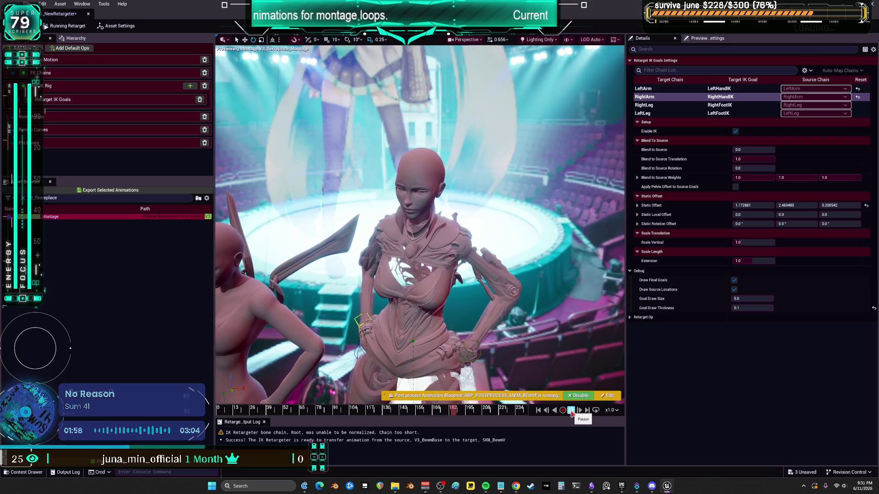
# - Pause the preview, shift the source mesh offset to X -225.6, and scrub to around frame 41
pyautogui.click(571, 410)
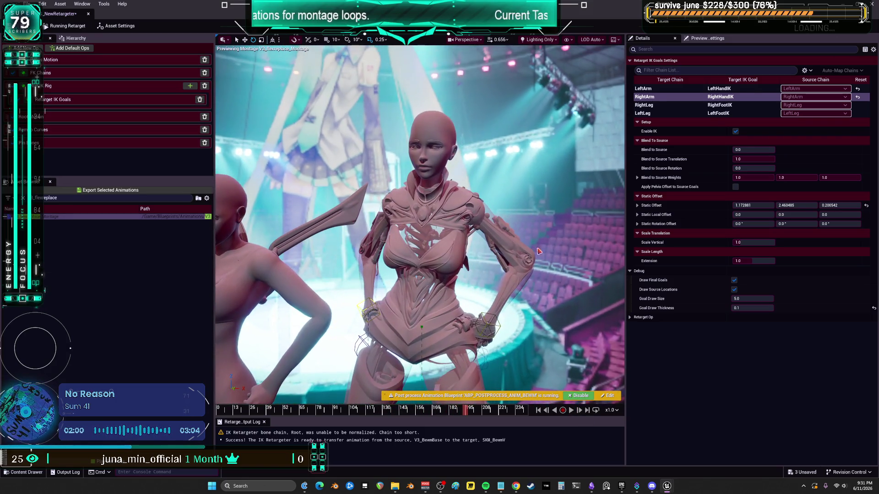
pyautogui.click(117, 26)
pyautogui.moveTo(741, 184); pyautogui.dragTo(709, 184)
pyautogui.scroll(-5, 471, 397)
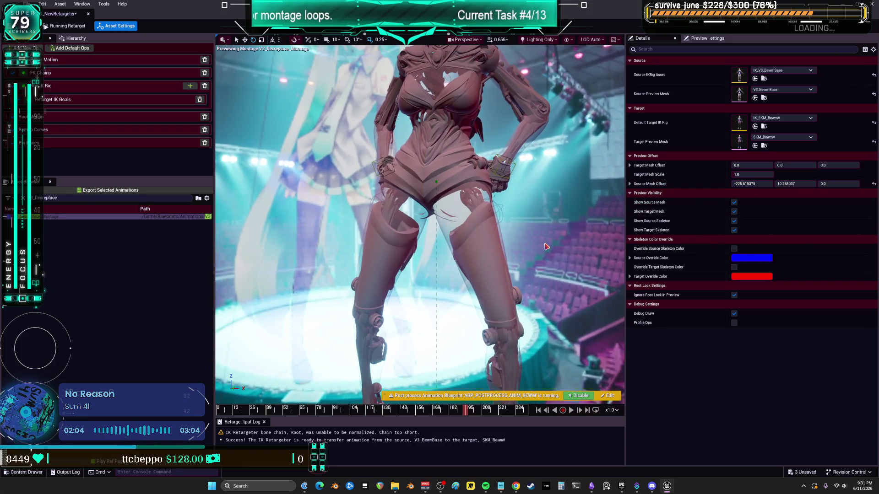
pyautogui.click(248, 412)
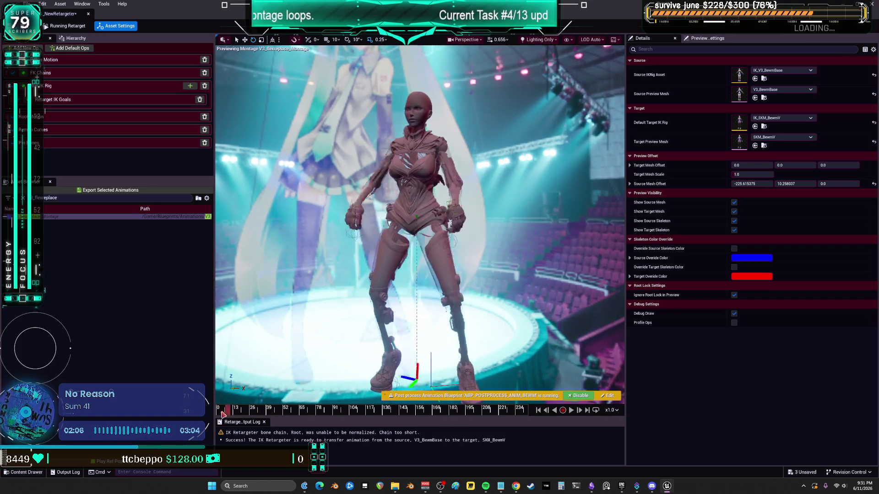
pyautogui.moveTo(247, 415); pyautogui.dragTo(304, 427)
pyautogui.click(114, 86)
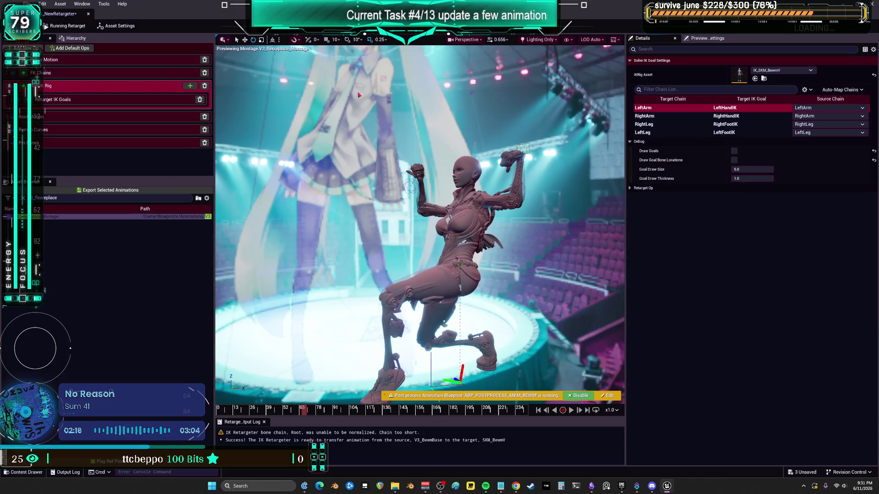
# - Reset the static offsets of the RightArm and LeftArm IK goals to zero
pyautogui.click(92, 100)
pyautogui.click(655, 97)
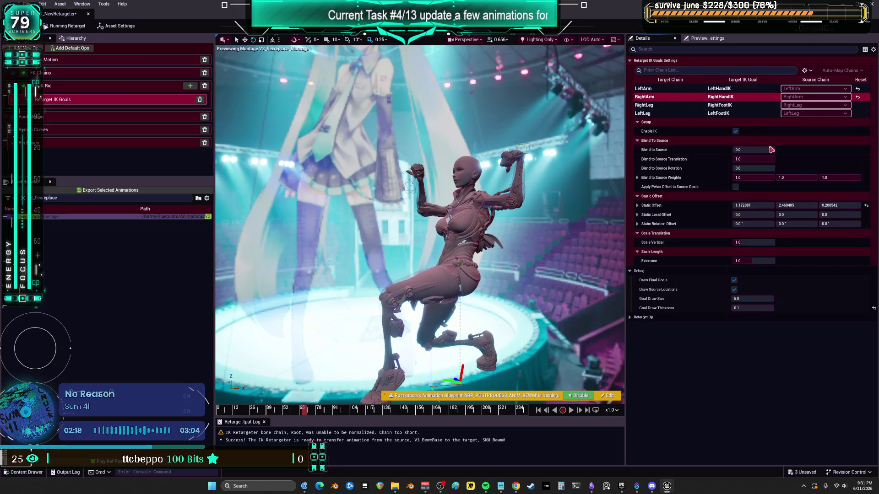
pyautogui.click(867, 207)
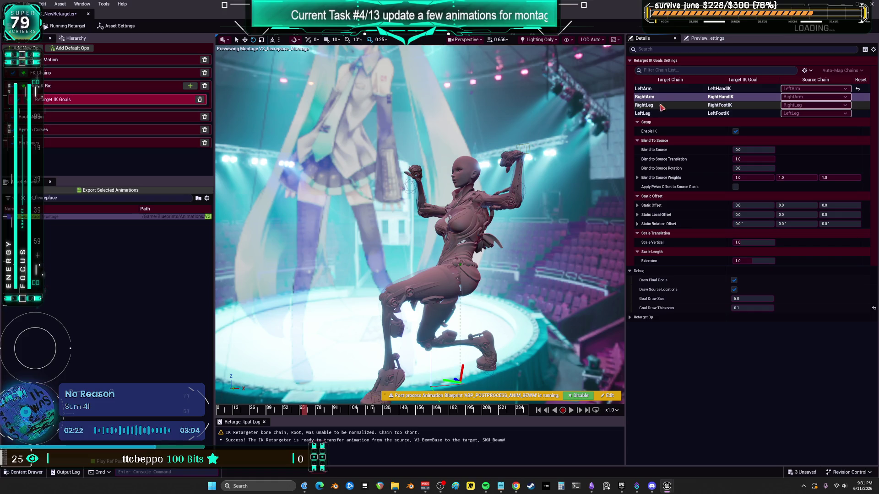
pyautogui.click(654, 88)
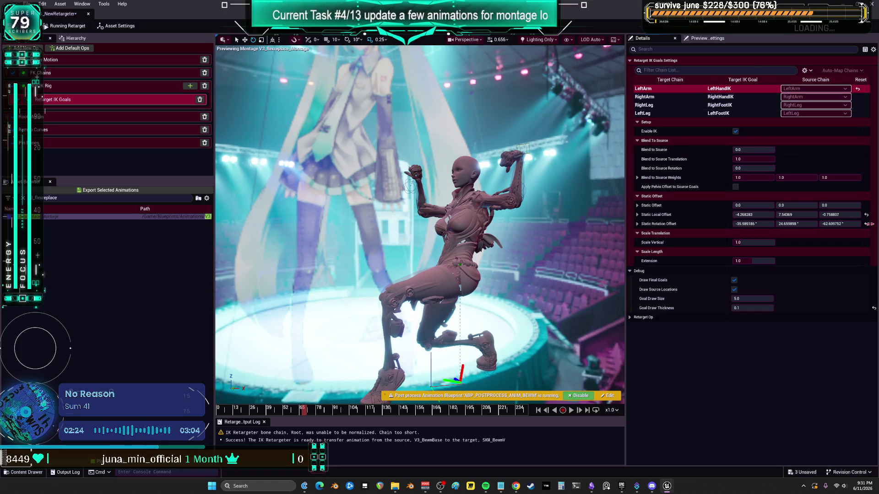
pyautogui.click(867, 224)
pyautogui.click(865, 214)
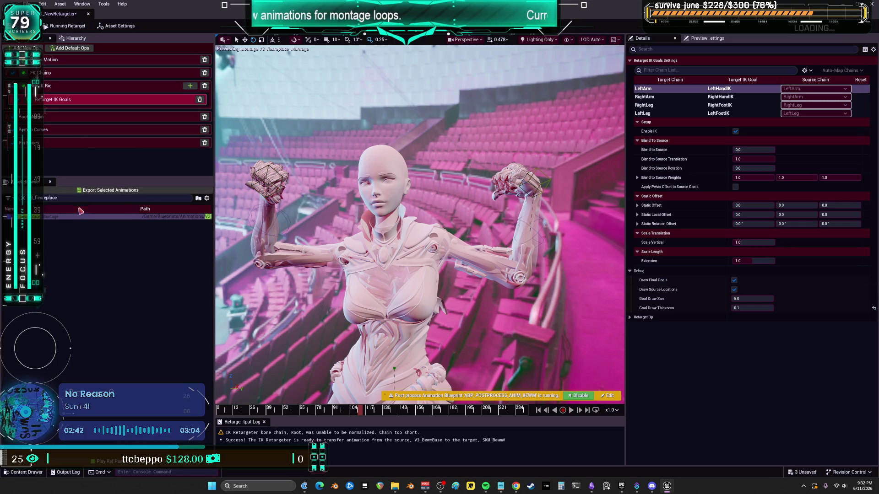
# - Reselect the flexreplace montage and open its Export Animations settings
pyautogui.click(68, 226)
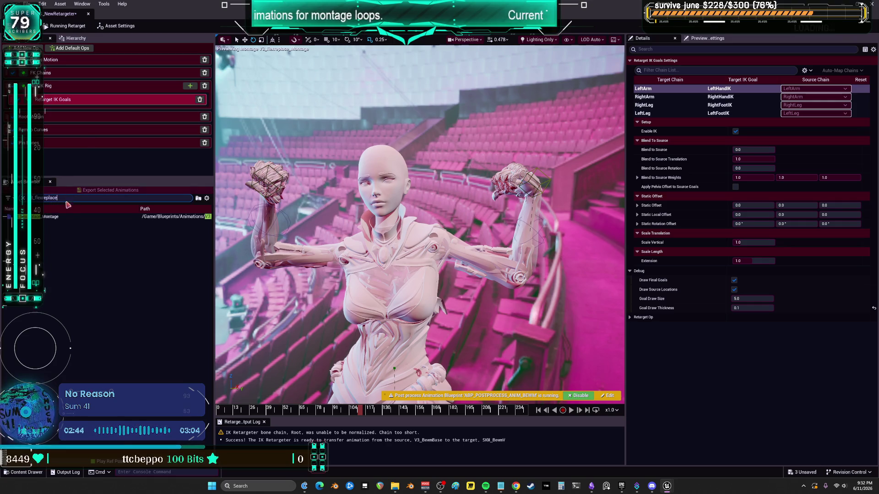
pyautogui.click(59, 217)
pyautogui.click(110, 191)
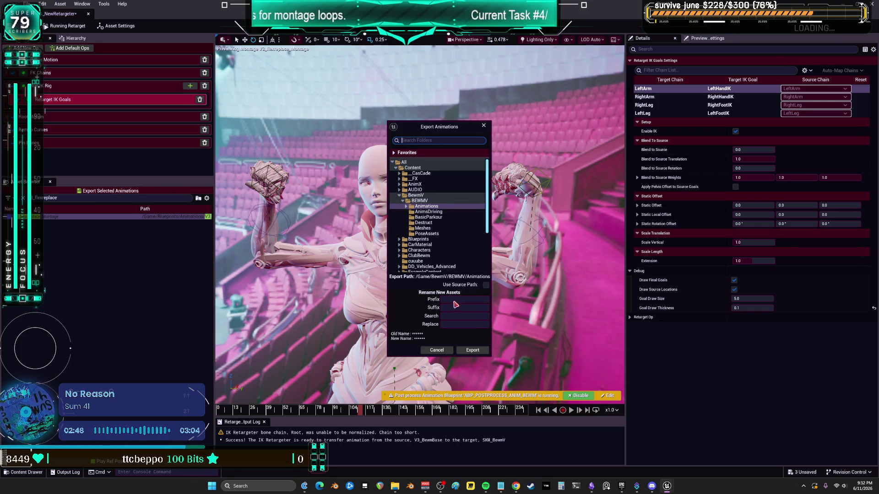
# - Set the export rename from V3 to V5, confirm both export dialogs, and return to the notes
pyautogui.click(448, 316)
pyautogui.write('V3')
pyautogui.press('Tab')
pyautogui.write('5')
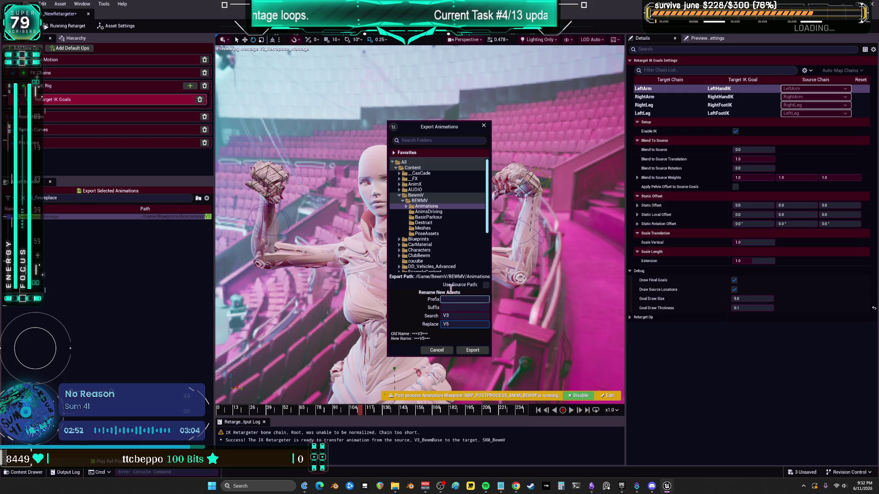
pyautogui.click(472, 350)
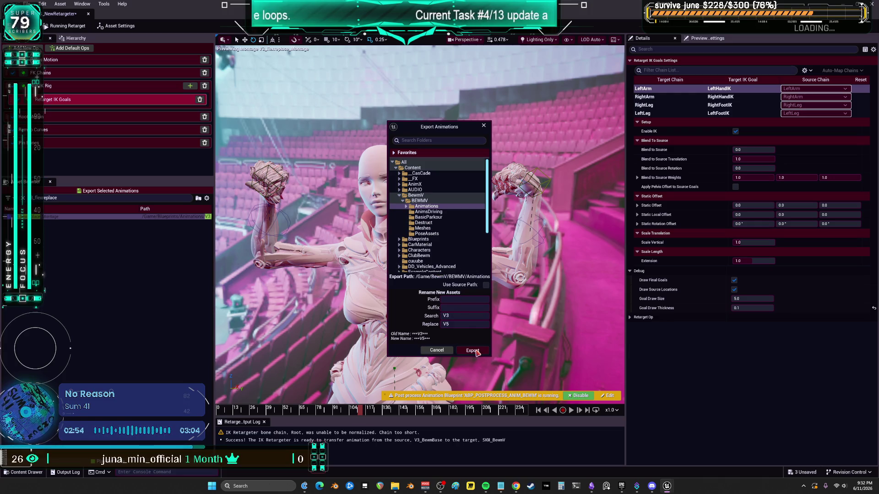
pyautogui.click(498, 275)
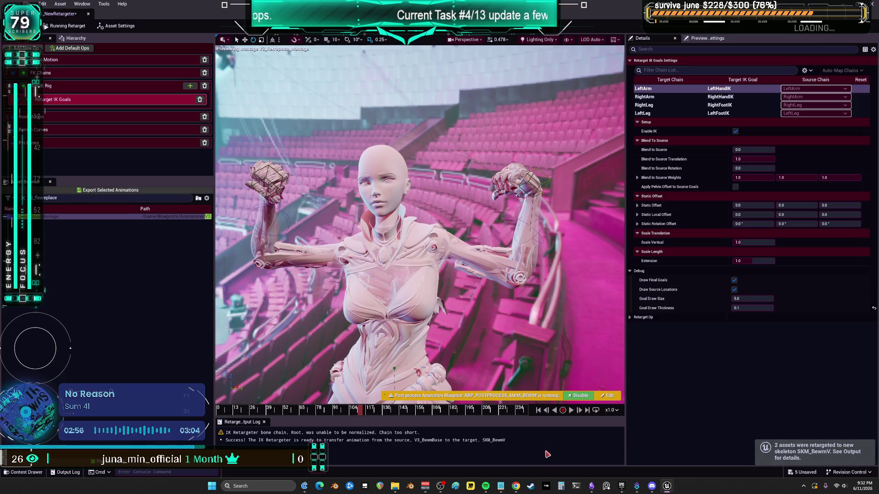
pyautogui.click(500, 486)
pyautogui.click(640, 220)
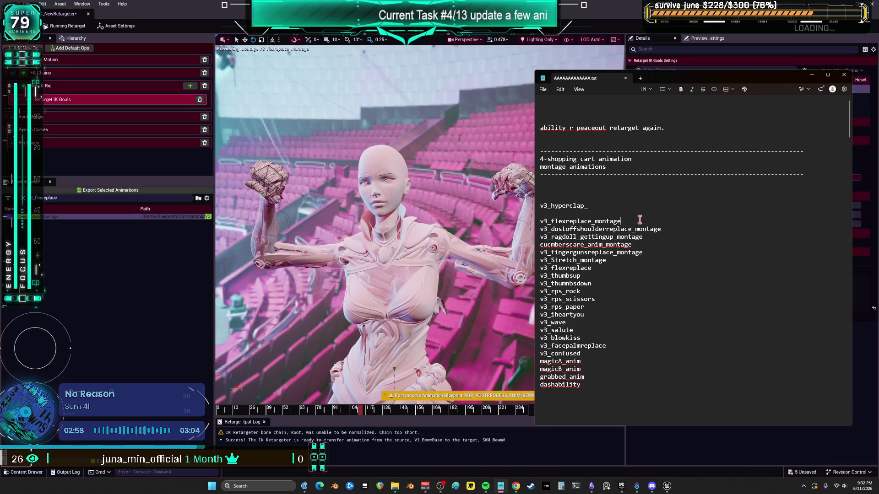
# - Copy dustoffshoulder from the notes, search it, and preview the V3_dustoffshoulders montage
pyautogui.press('Home')
pyautogui.press('BackSpace')
pyautogui.click(629, 214)
pyautogui.press('Return')
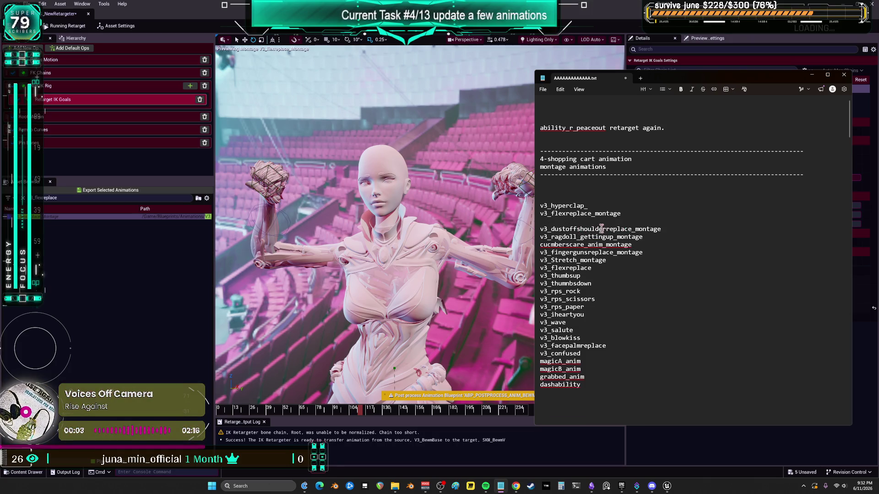
pyautogui.moveTo(606, 229); pyautogui.dragTo(540, 229)
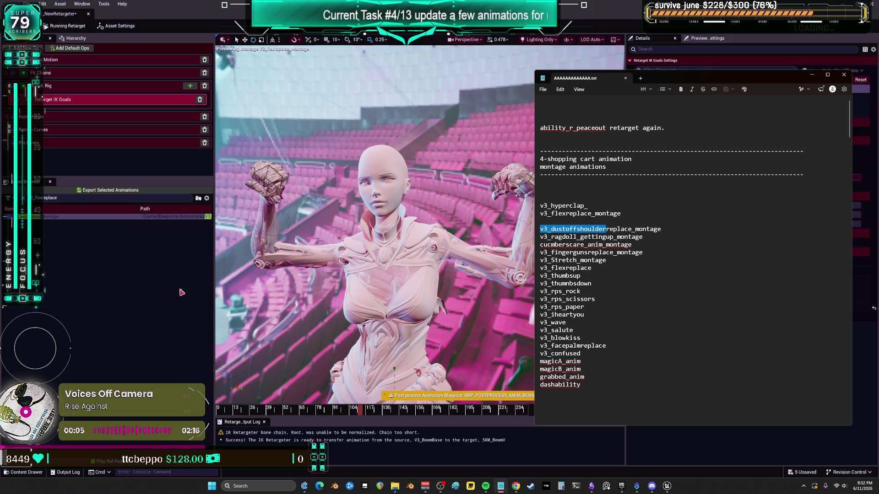
pyautogui.hotkey('alt', 'Tab')
pyautogui.hotkey('ctrl', 'v')
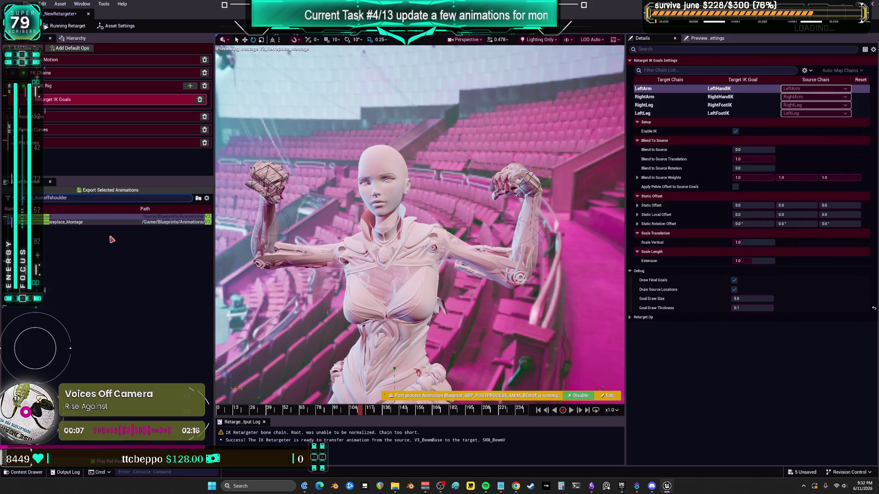
pyautogui.click(57, 222)
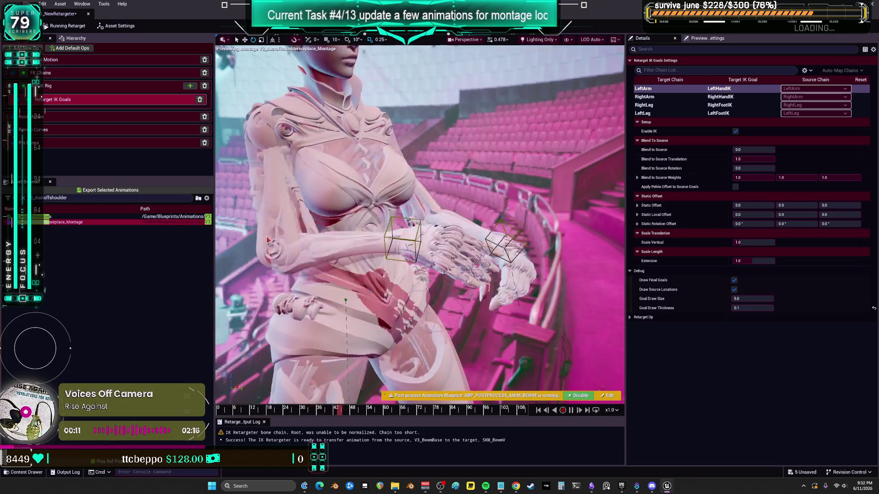
# - Pause the preview, scrub back to around frame 12, and select the LeftArm chain
pyautogui.press('space')
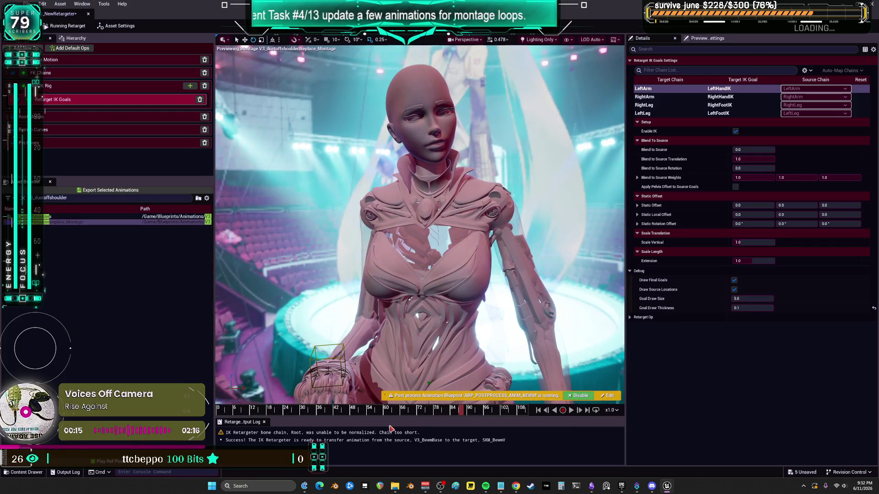
pyautogui.click(396, 414)
pyautogui.moveTo(375, 415); pyautogui.dragTo(258, 409)
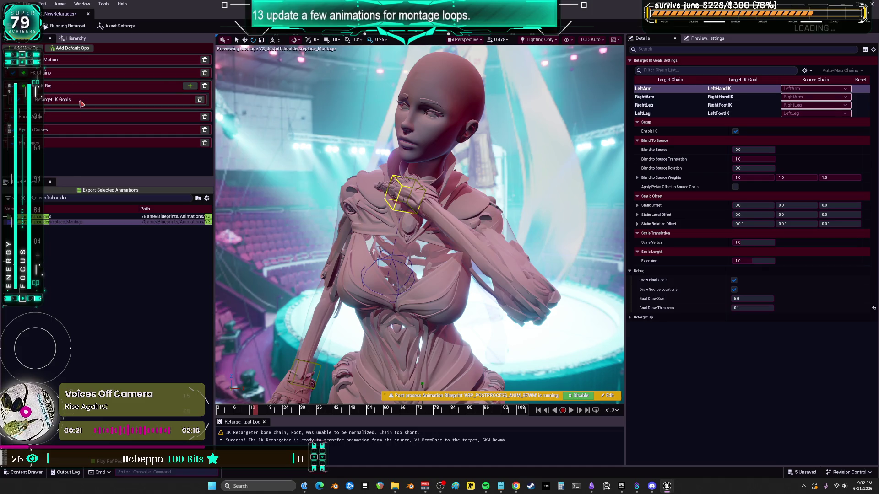
pyautogui.click(119, 99)
pyautogui.click(673, 88)
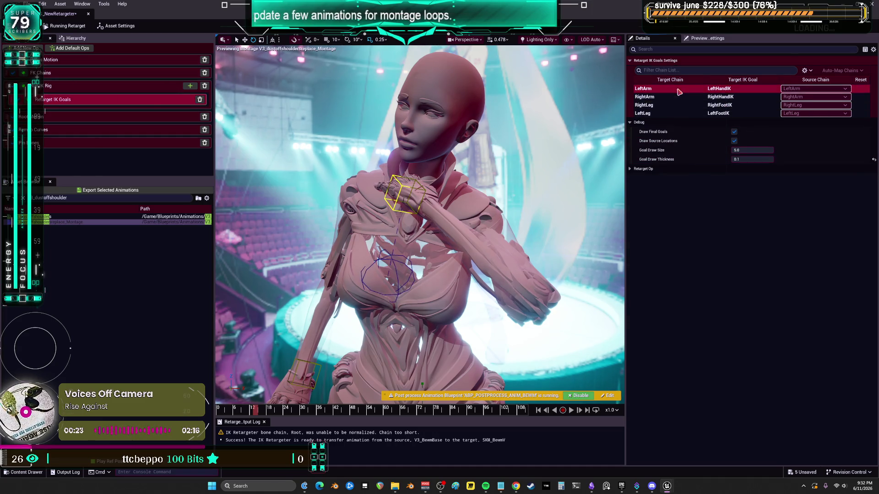
# - Drag the LeftArm goal's static local offset to about 24.58, -9.06, 9.41 so the hand meets the shoulder
pyautogui.moveTo(756, 214); pyautogui.dragTo(853, 214)
pyautogui.moveTo(591, 210); pyautogui.dragTo(503, 219)
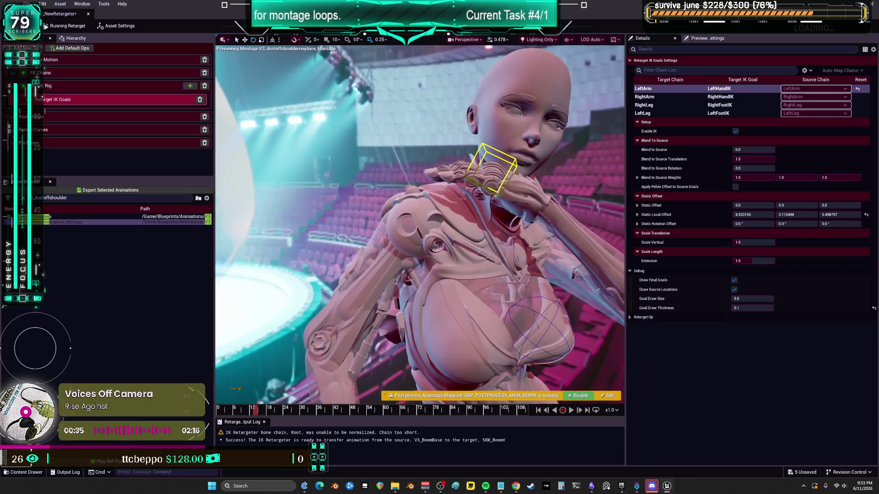
pyautogui.moveTo(801, 215); pyautogui.dragTo(769, 214)
pyautogui.moveTo(840, 215)
pyautogui.mouseDown()
pyautogui.moveTo(783, 214)
pyautogui.moveTo(806, 214)
pyautogui.mouseUp()
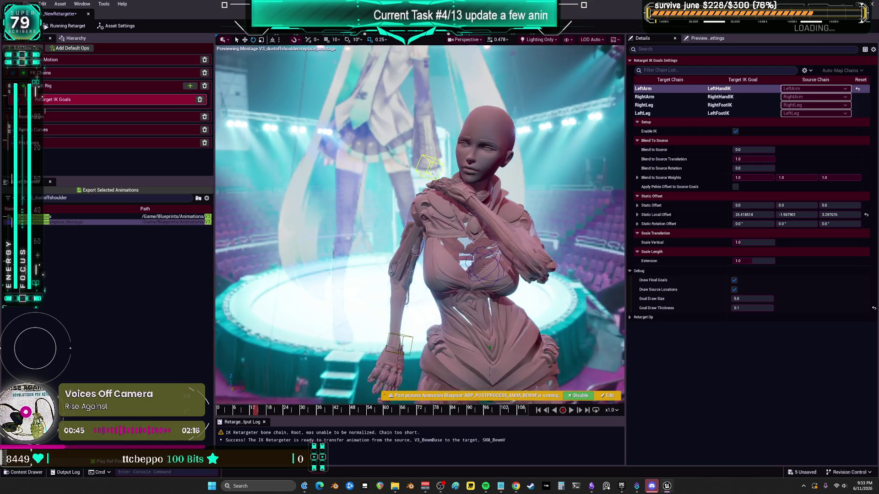
pyautogui.click(752, 214)
pyautogui.moveTo(796, 215)
pyautogui.mouseDown()
pyautogui.moveTo(788, 214)
pyautogui.moveTo(853, 214)
pyautogui.moveTo(776, 215)
pyautogui.moveTo(784, 214)
pyautogui.mouseUp()
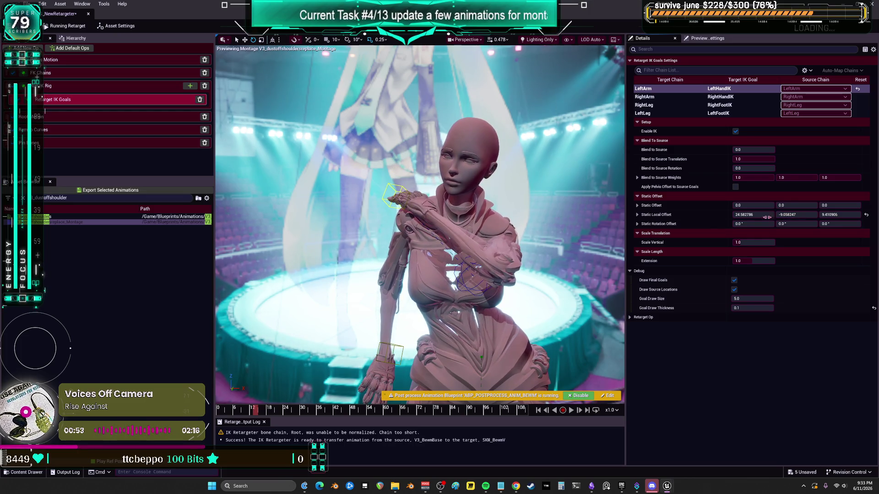
pyautogui.moveTo(255, 409); pyautogui.dragTo(233, 414)
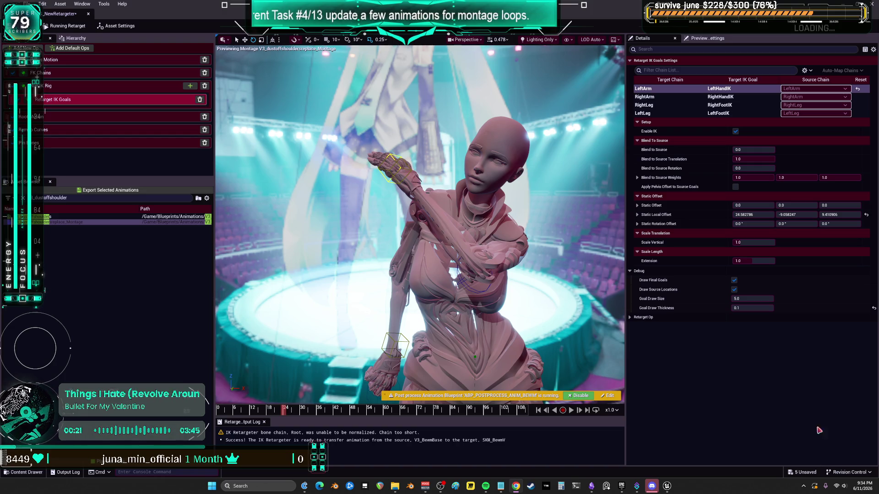
pyautogui.click(501, 486)
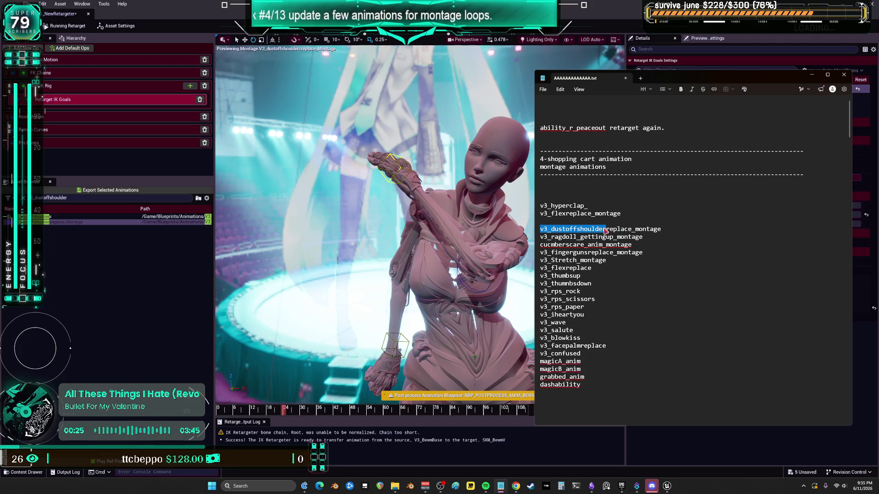
# - Copy magicA from the notes, filter the asset search with it, and preview magicA_Anim_Montage
pyautogui.click(591, 352)
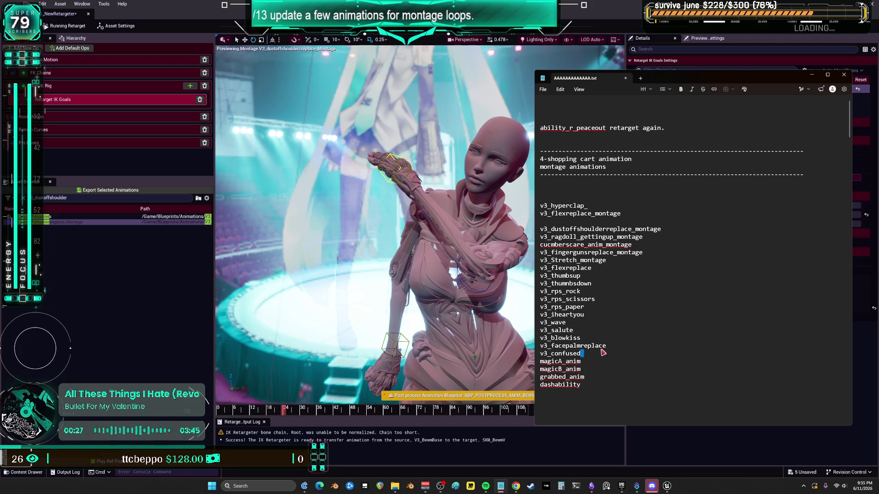
pyautogui.press('Return')
pyautogui.moveTo(566, 376); pyautogui.dragTo(541, 376)
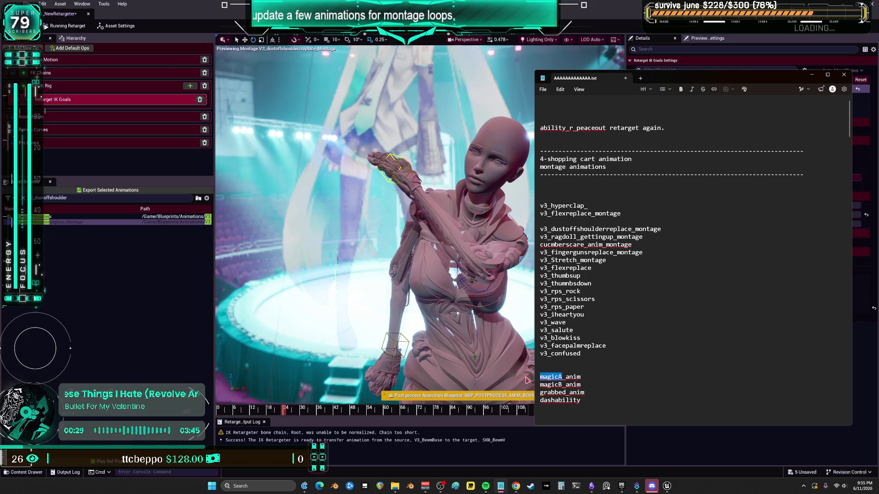
pyautogui.click(136, 316)
pyautogui.click(80, 197)
pyautogui.hotkey('ctrl', 'v')
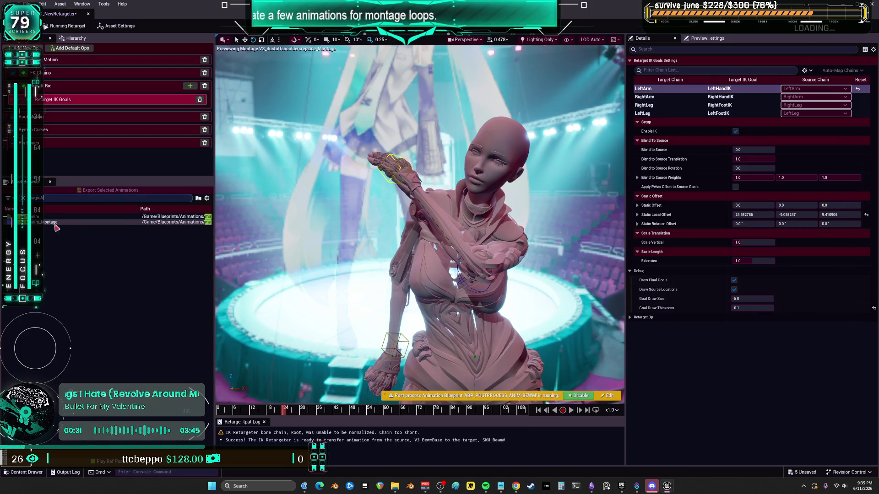
pyautogui.click(51, 221)
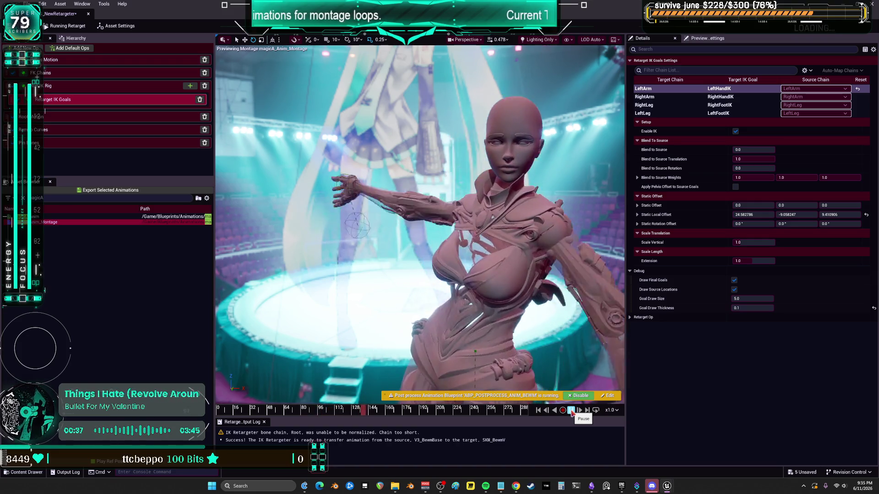
# - Pause magicA near its start, zero the LeftArm goal's static local offset, and select RightArm
pyautogui.click(571, 411)
pyautogui.click(237, 410)
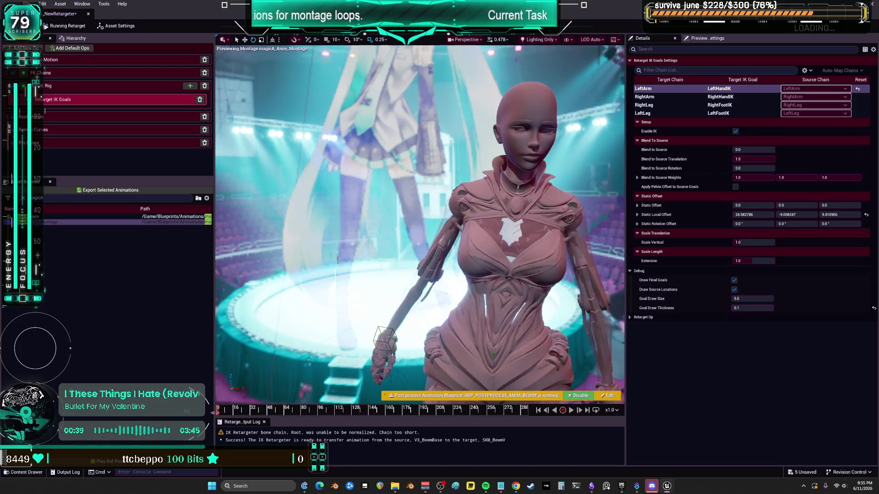
pyautogui.moveTo(237, 412)
pyautogui.mouseDown()
pyautogui.moveTo(313, 411)
pyautogui.moveTo(349, 396)
pyautogui.mouseUp()
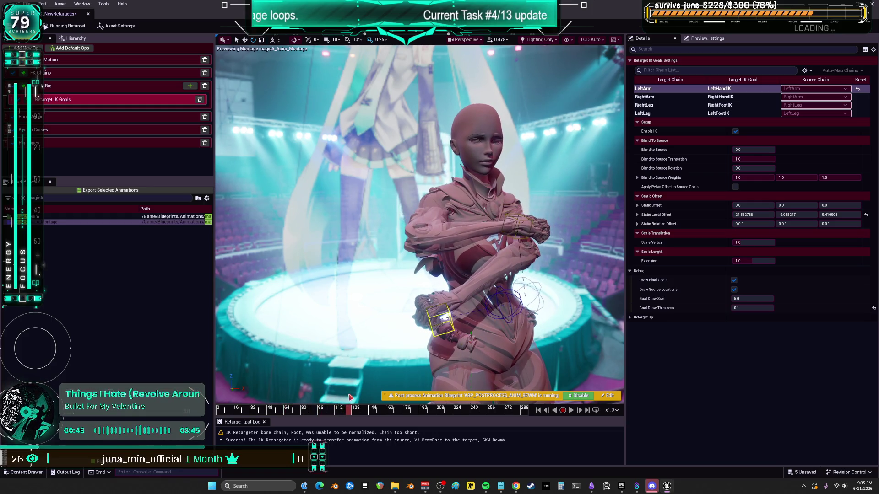
pyautogui.click(866, 214)
pyautogui.click(708, 98)
pyautogui.click(814, 178)
pyautogui.moveTo(457, 228)
pyautogui.mouseDown()
pyautogui.moveTo(403, 233)
pyautogui.moveTo(549, 228)
pyautogui.mouseUp()
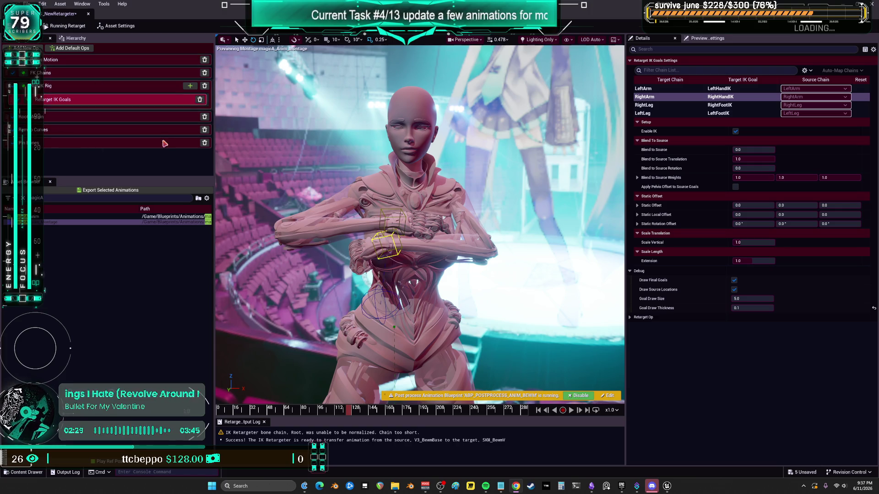
# - Bring the notes listing v3_hyperclap through magicA_anim and dashability in front of the editor
pyautogui.click(501, 487)
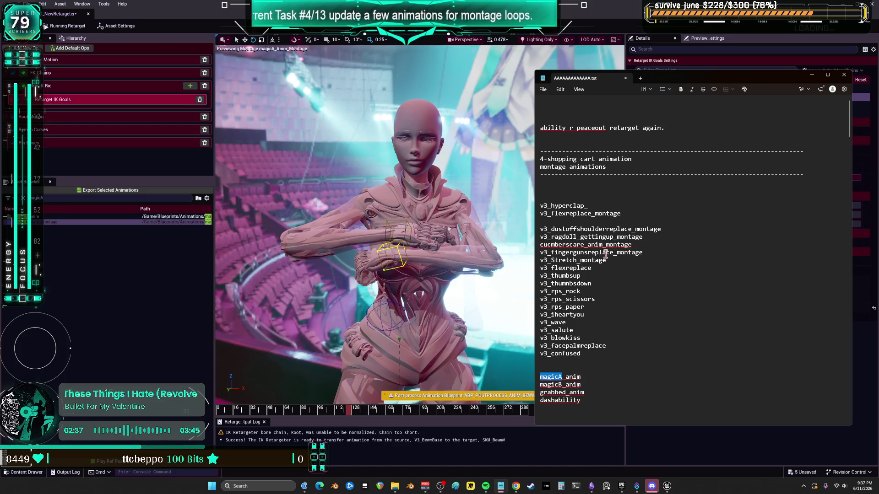
# - Switch from the montage notes over to the browser window
pyautogui.hotkey('alt', 'Tab')
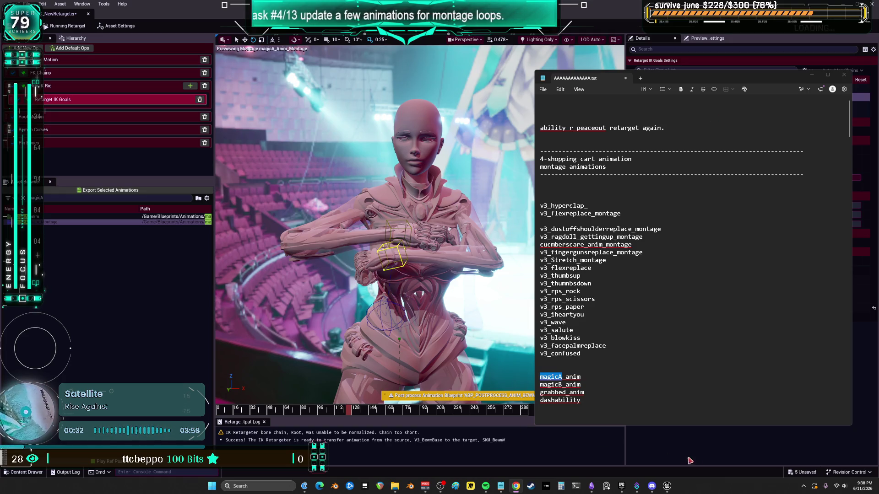
# - Close the editor with Don't Save, then launch the aaaaaaaaaa project from the Epic Launcher Library
pyautogui.click(664, 486)
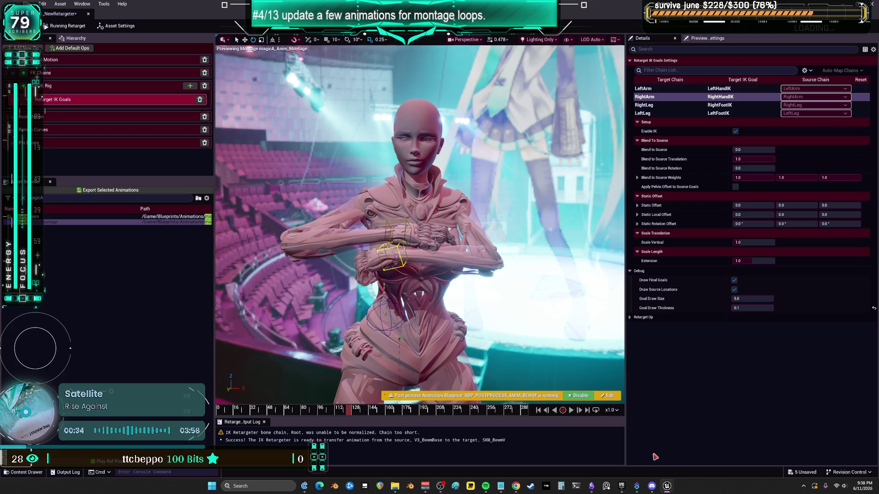
pyautogui.click(667, 487)
pyautogui.moveTo(667, 488)
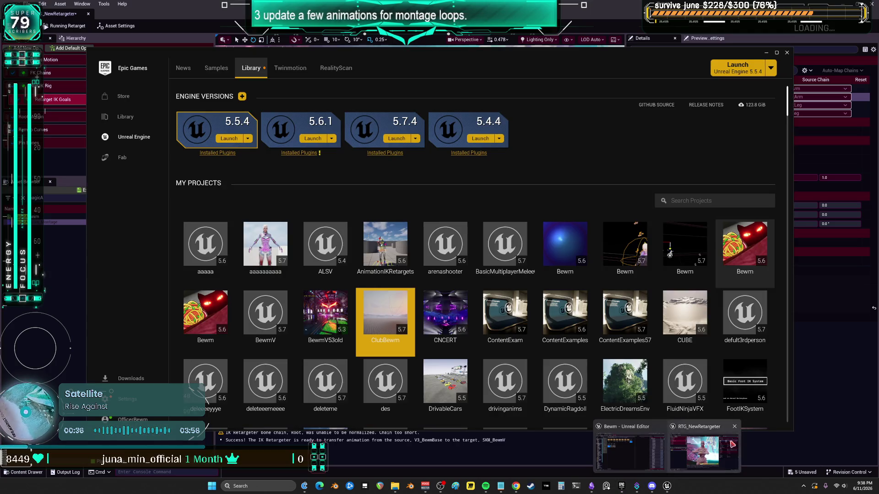
pyautogui.click(662, 433)
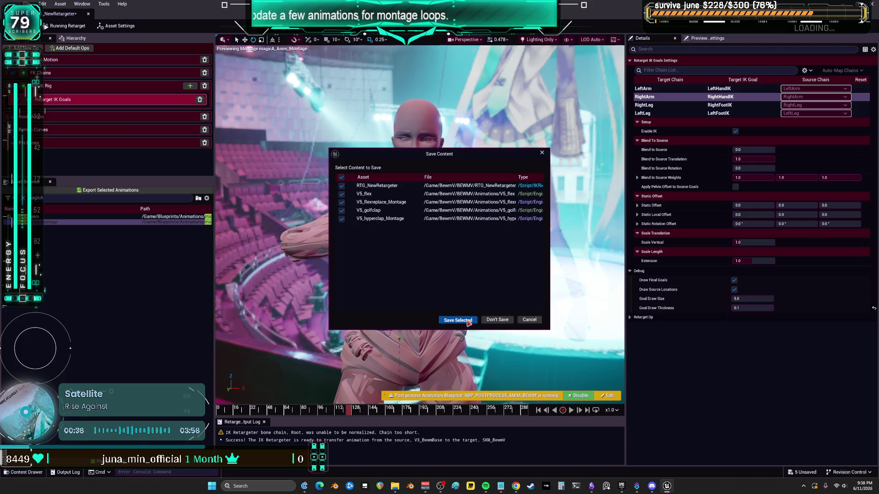
pyautogui.click(497, 319)
pyautogui.doubleClick(265, 242)
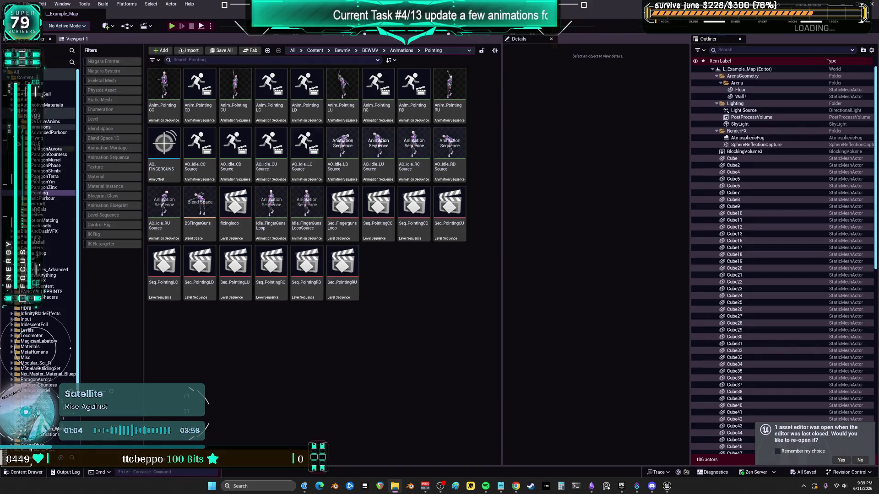
# - Under the top-level Content folder, add a new folder named FORTNITEANIMS and open it
pyautogui.keyDown('ctrl'); pyautogui.click(44, 111); pyautogui.keyUp('ctrl')
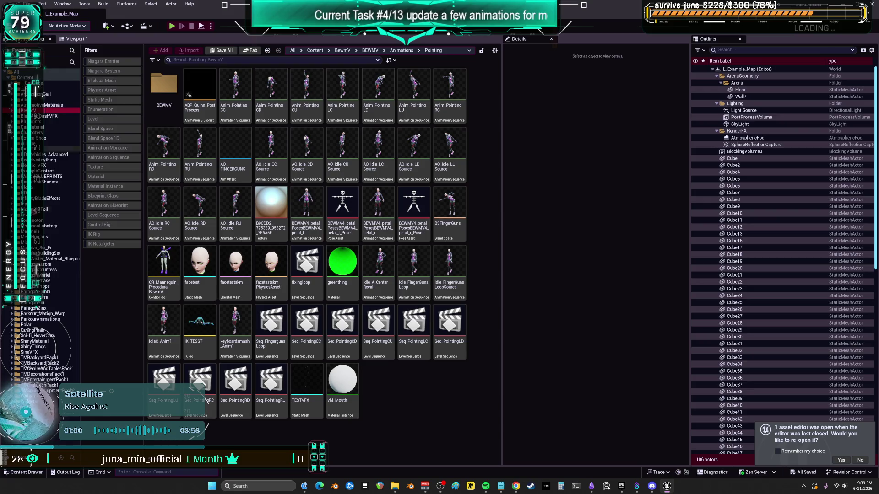
pyautogui.click(314, 51)
pyautogui.scroll(-2, 447, 219)
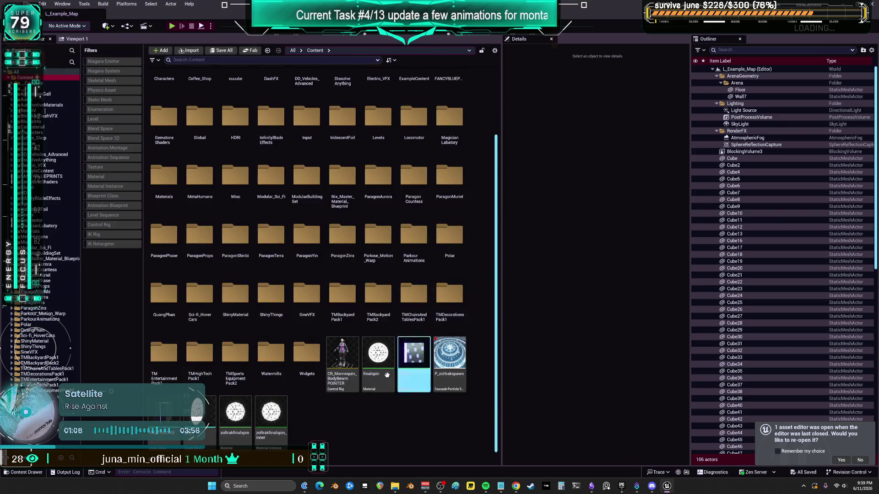
pyautogui.rightClick(349, 418)
pyautogui.click(373, 179)
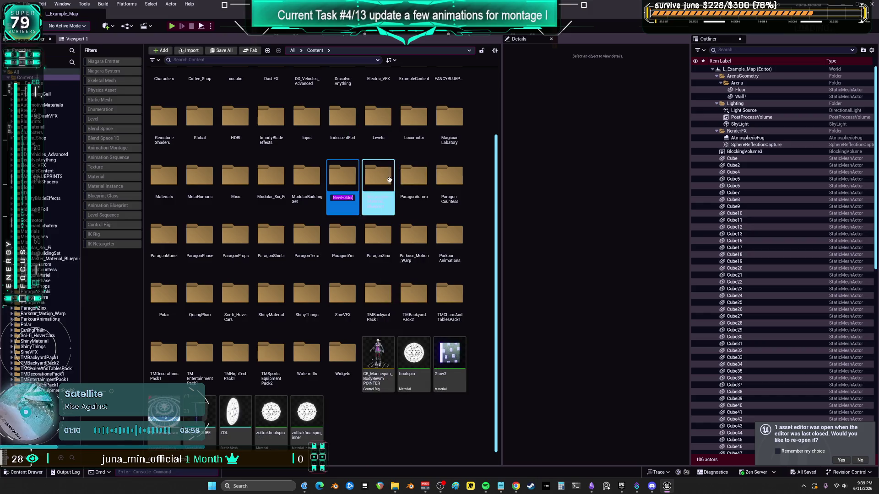
pyautogui.write('FORTNITEST')
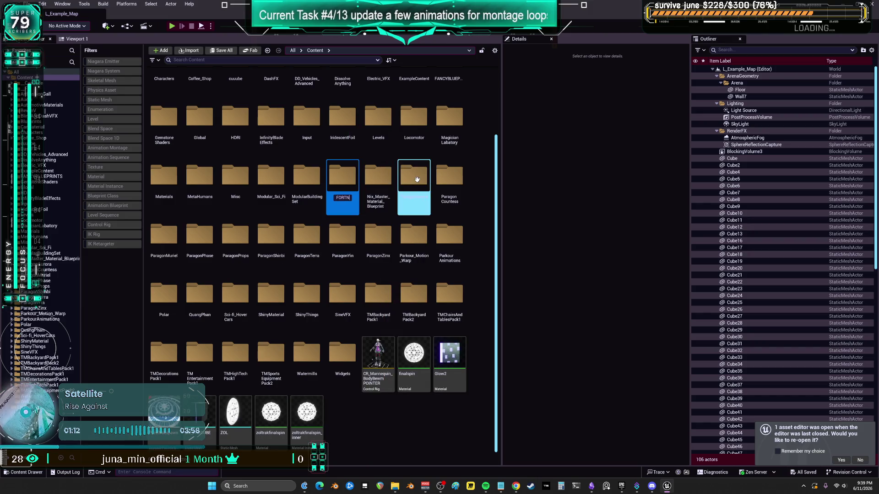
pyautogui.press('BackSpace')
pyautogui.press('BackSpace')
pyautogui.write('ANIMS')
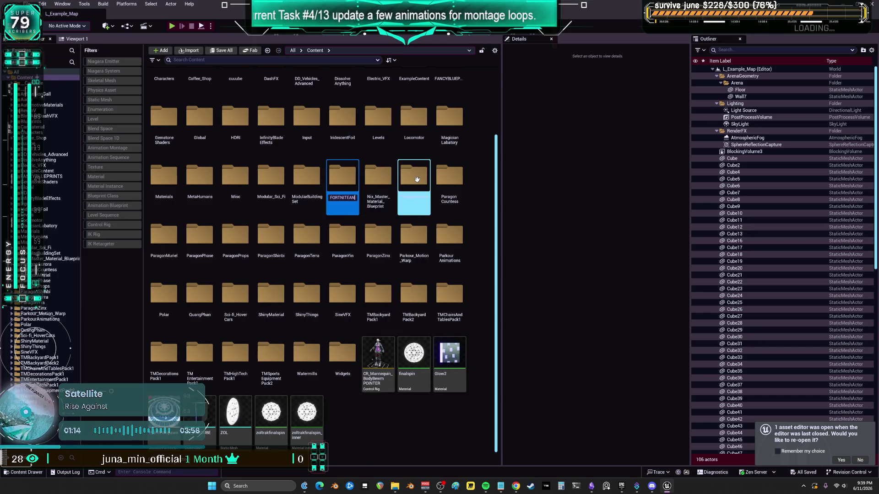
pyautogui.press('Return')
pyautogui.doubleClick(164, 125)
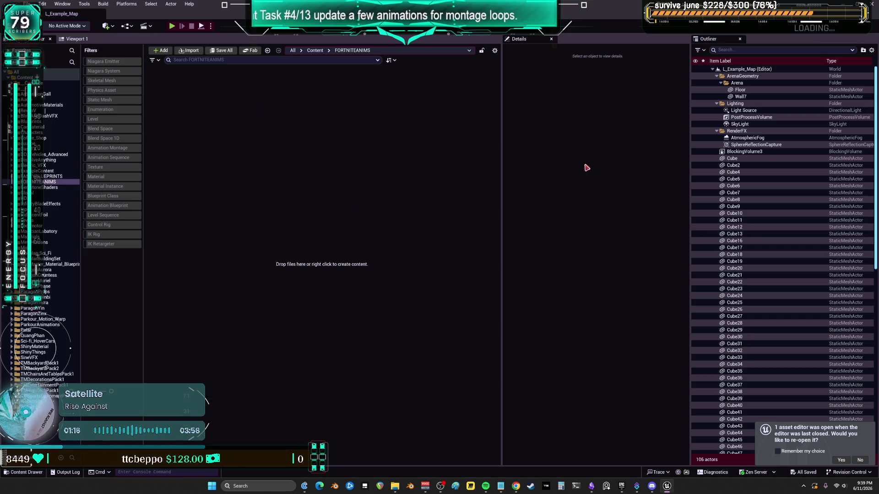
pyautogui.hotkey('alt', 'Tab')
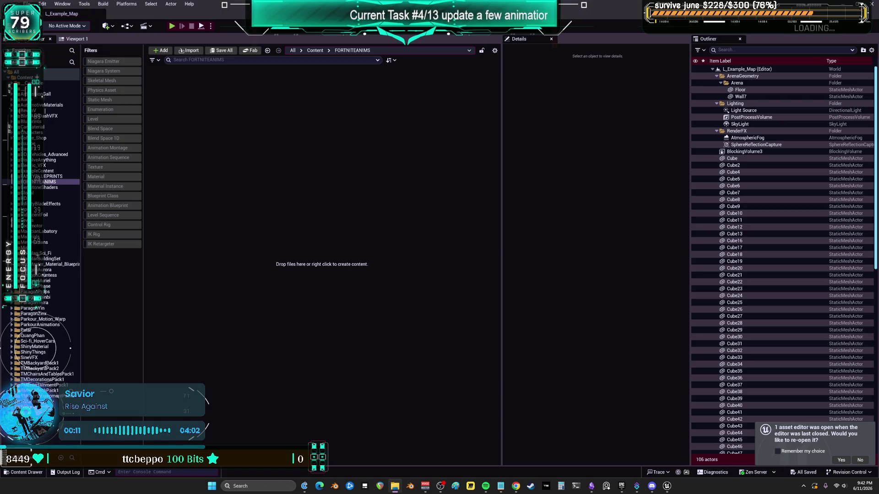
pyautogui.moveTo(428, 191); pyautogui.dragTo(366, 180)
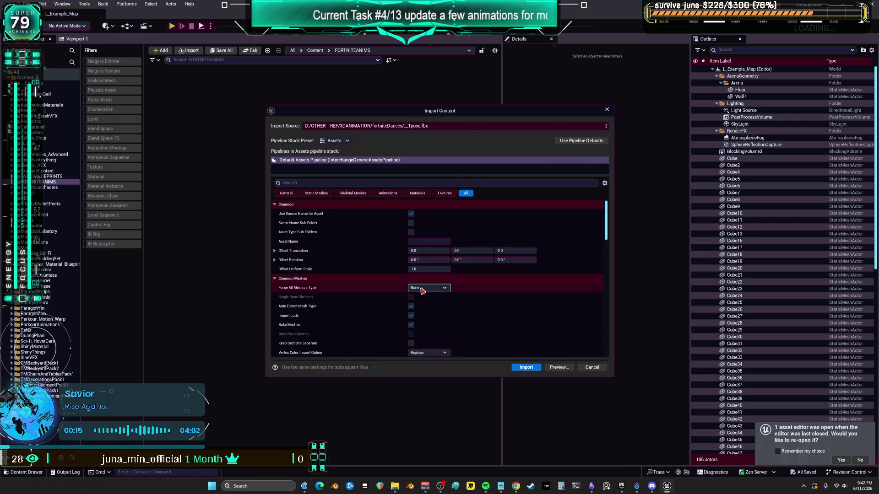
# - Review the Import Content options and import __Tpose.fbx with the default pipeline settings
pyautogui.scroll(-1, 366, 290)
pyautogui.scroll(-3, 357, 285)
pyautogui.scroll(-1, 358, 285)
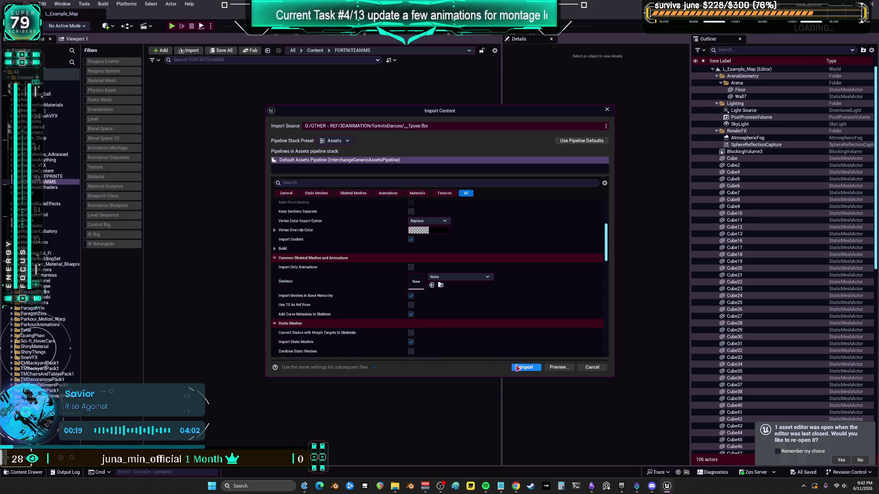
pyautogui.scroll(4, 348, 270)
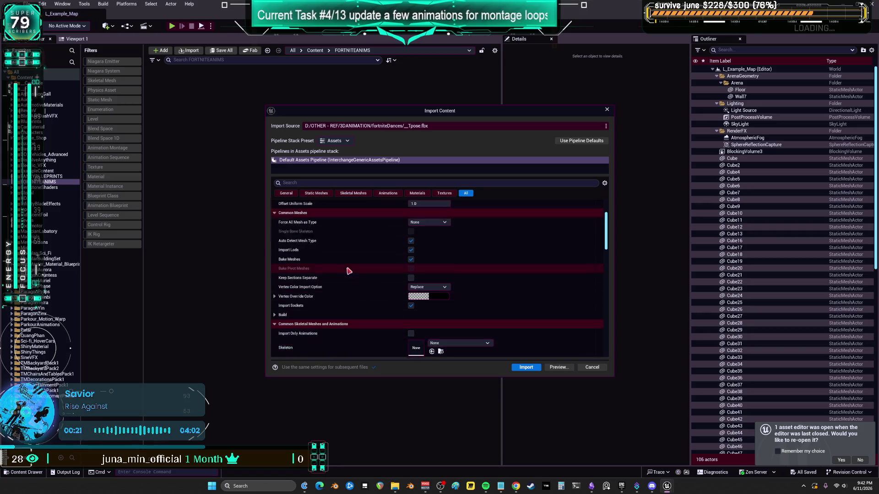
pyautogui.scroll(6, 350, 268)
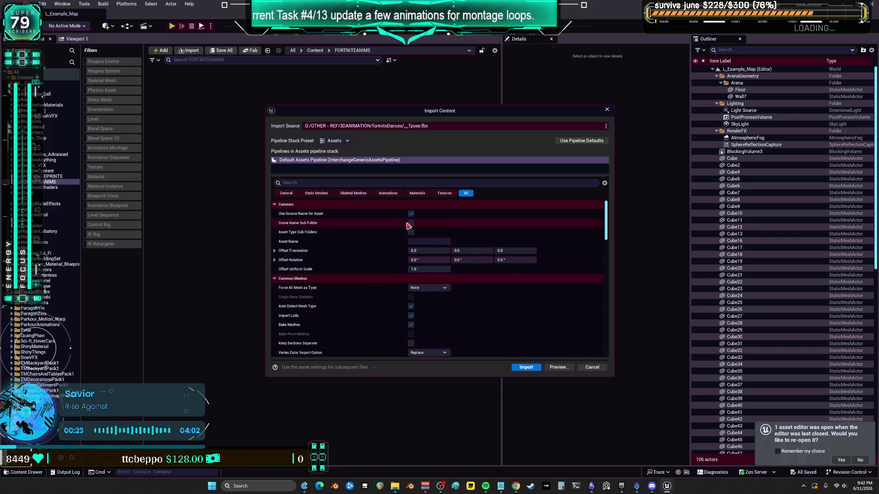
pyautogui.scroll(-10, 540, 287)
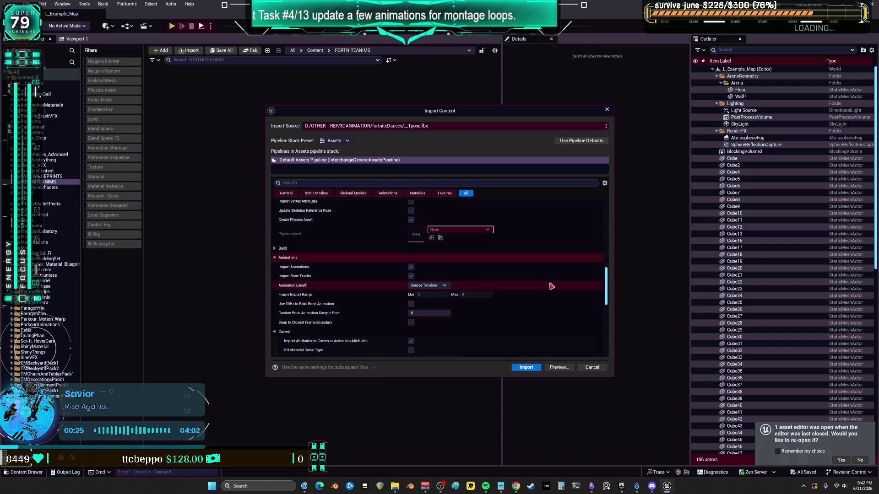
pyautogui.scroll(-2, 549, 284)
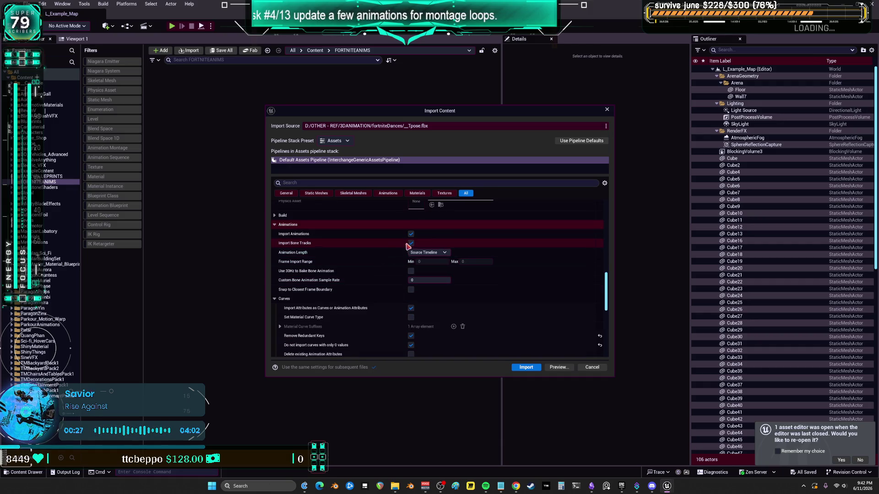
pyautogui.scroll(-5, 526, 291)
pyautogui.scroll(-2, 526, 291)
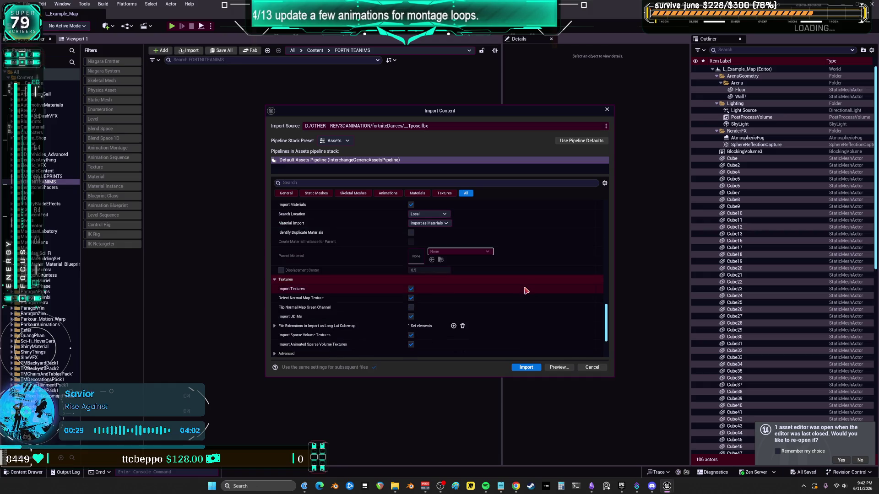
pyautogui.press('Return')
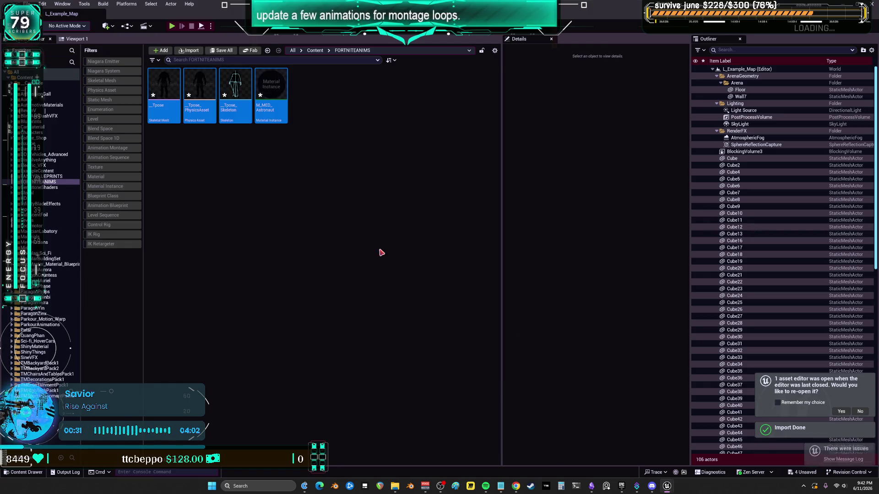
pyautogui.doubleClick(161, 113)
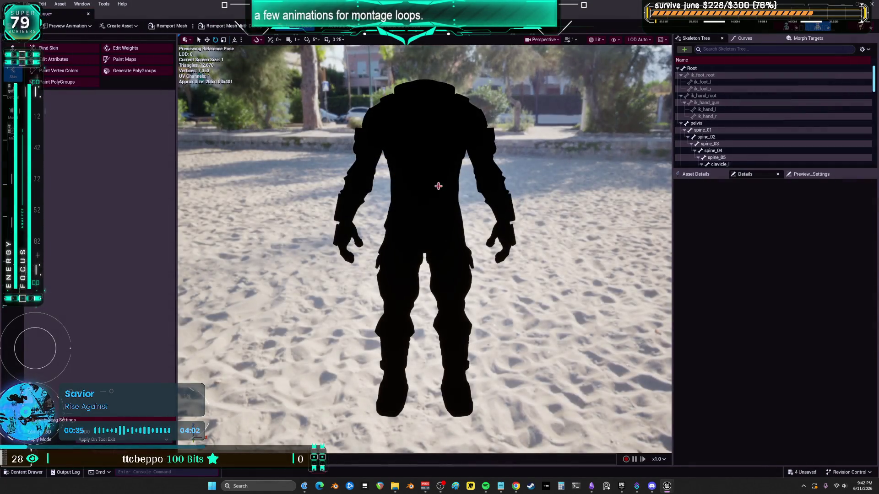
pyautogui.click(89, 15)
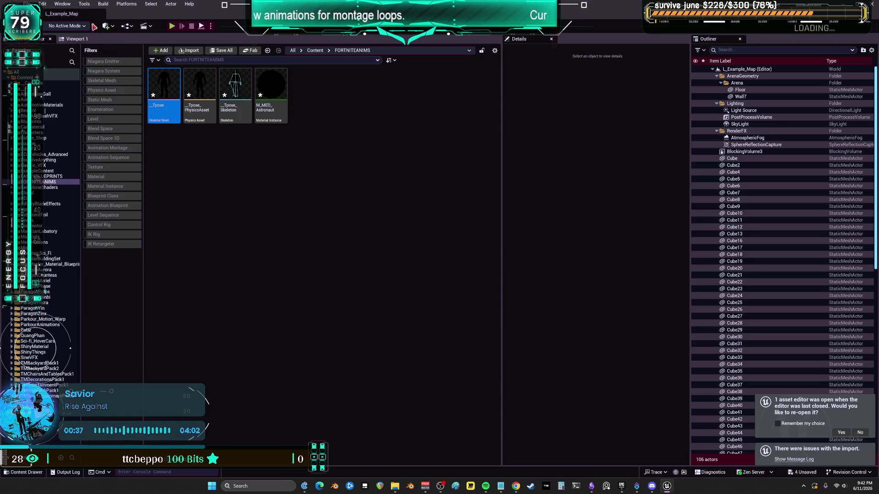
pyautogui.doubleClick(243, 115)
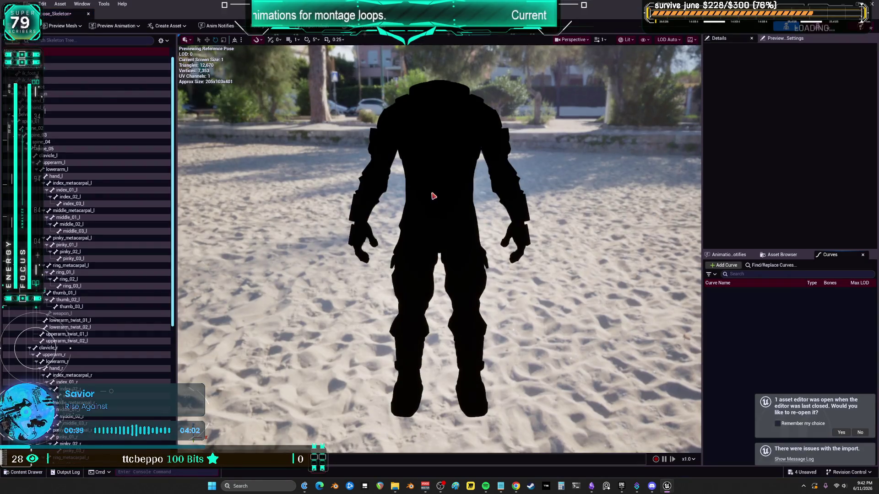
pyautogui.click(89, 14)
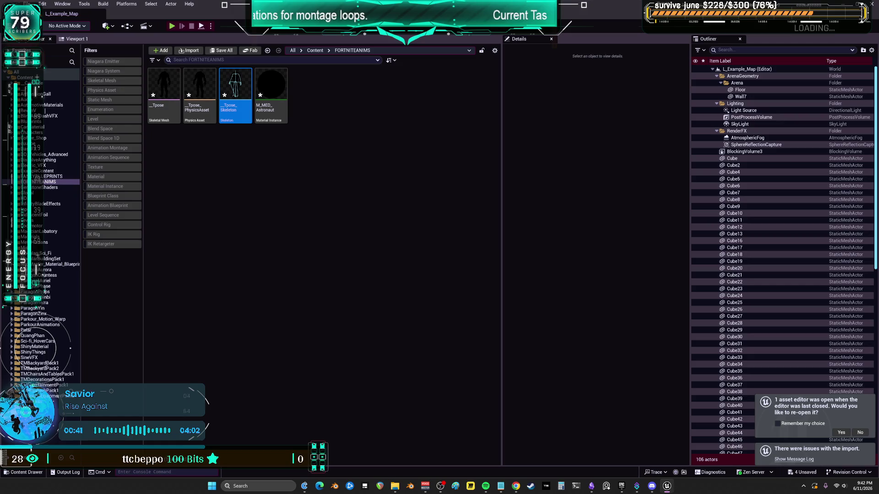
pyautogui.moveTo(395, 486); pyautogui.dragTo(340, 192)
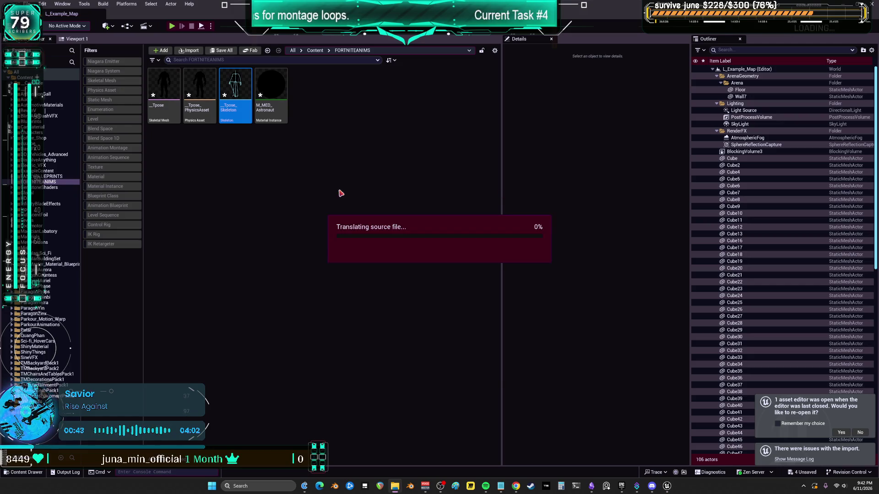
pyautogui.click(527, 370)
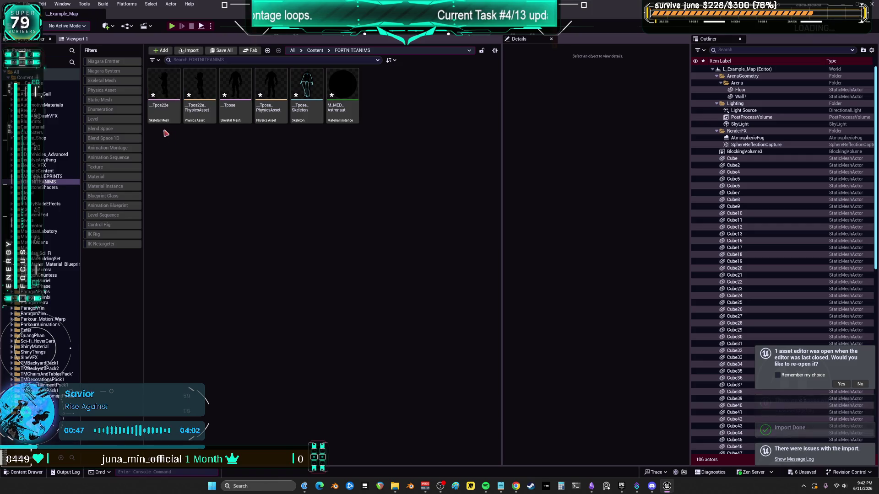
pyautogui.moveTo(171, 137); pyautogui.dragTo(202, 119)
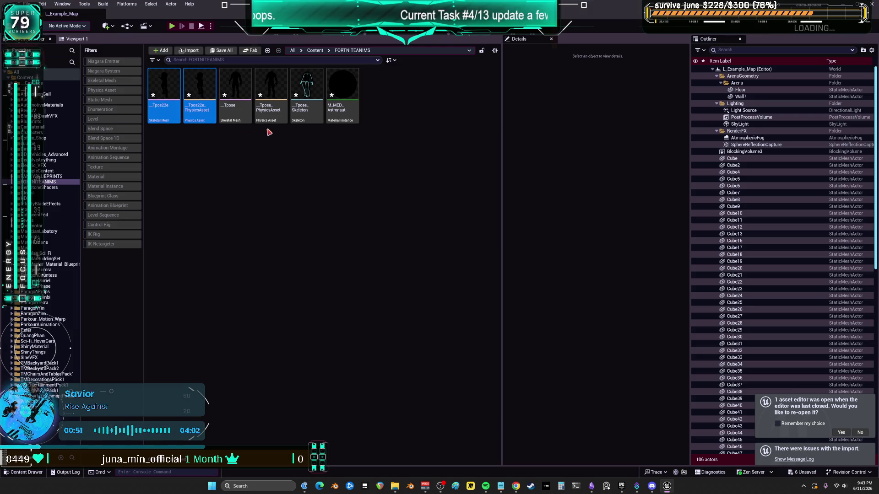
pyautogui.press('Delete')
pyautogui.click(414, 353)
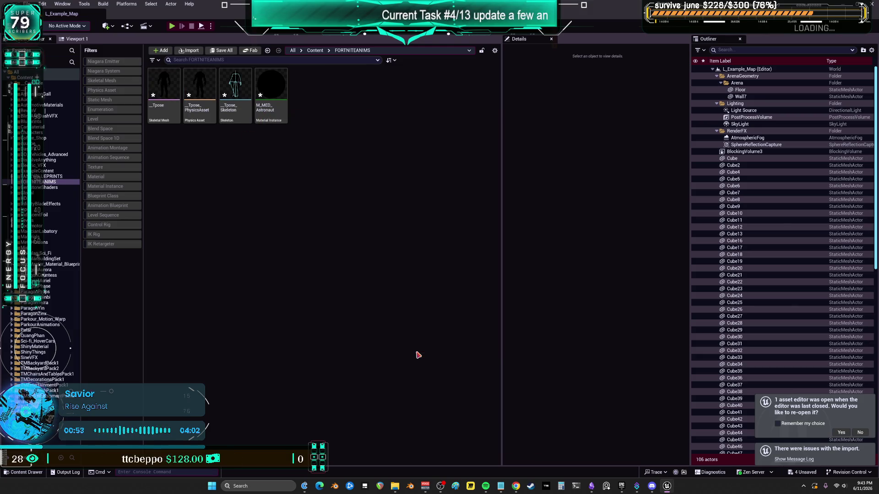
pyautogui.click(234, 111)
pyautogui.click(160, 111)
pyautogui.click(234, 110)
pyautogui.press('F2')
pyautogui.click(301, 189)
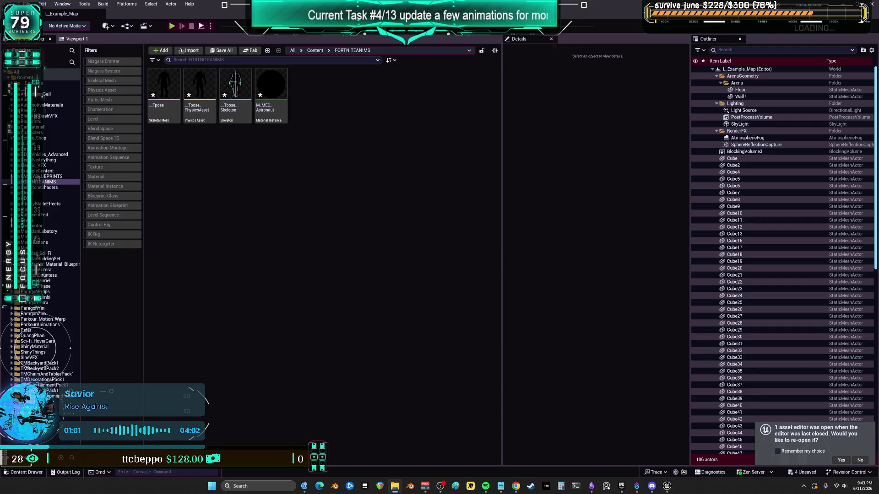
pyautogui.moveTo(464, 162); pyautogui.dragTo(392, 143)
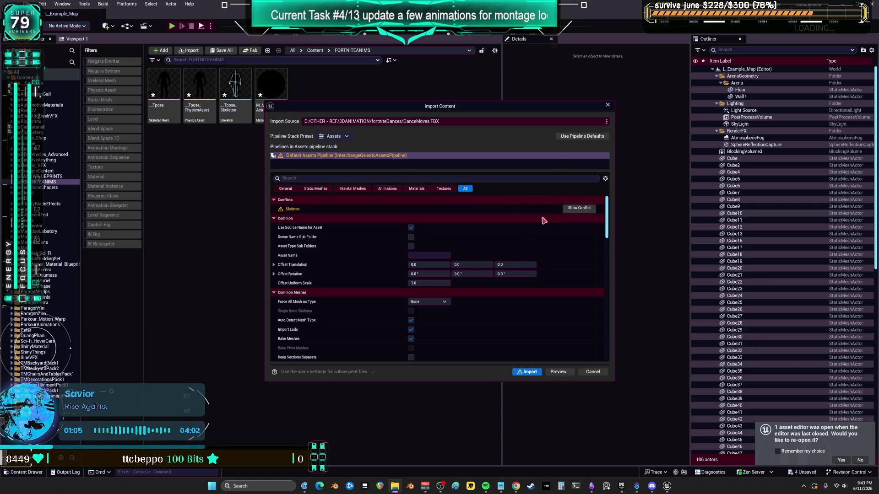
# - Import DanceMoves.FBX as animations only, targeting the __Tpose_Skeleton skeleton
pyautogui.scroll(-5, 546, 229)
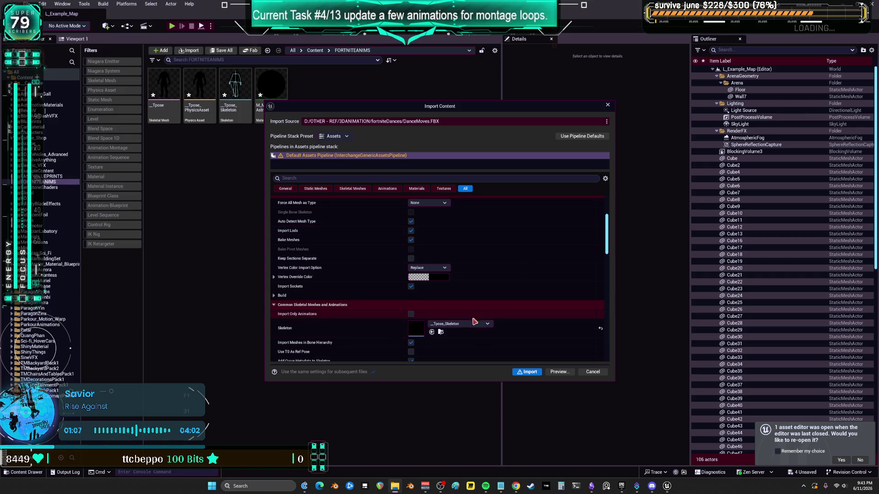
pyautogui.click(410, 315)
pyautogui.scroll(-2, 525, 274)
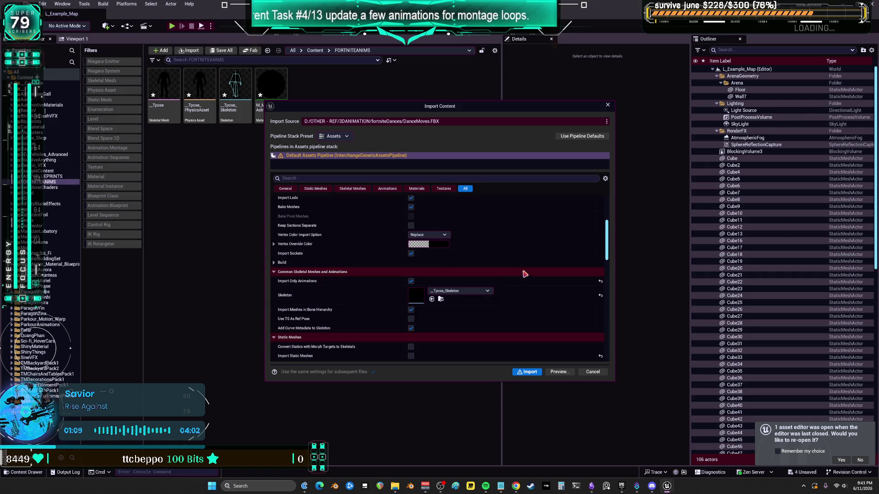
pyautogui.scroll(-4, 524, 274)
pyautogui.scroll(-6, 525, 273)
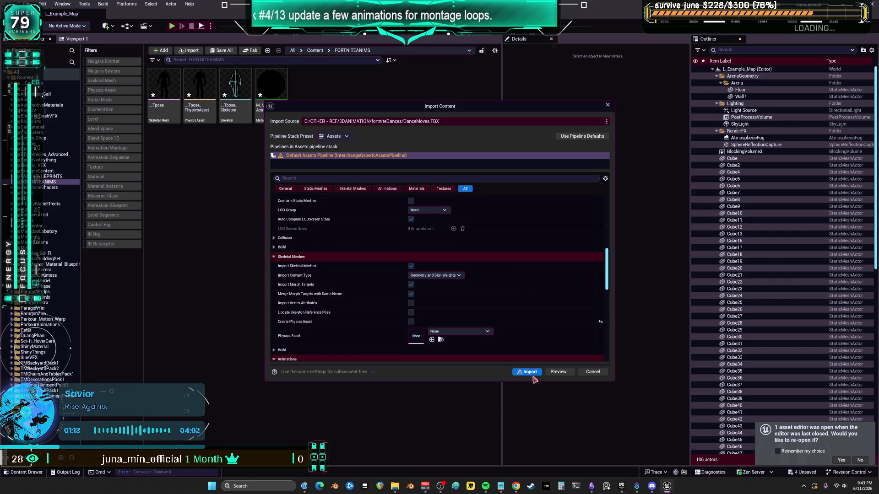
pyautogui.click(527, 371)
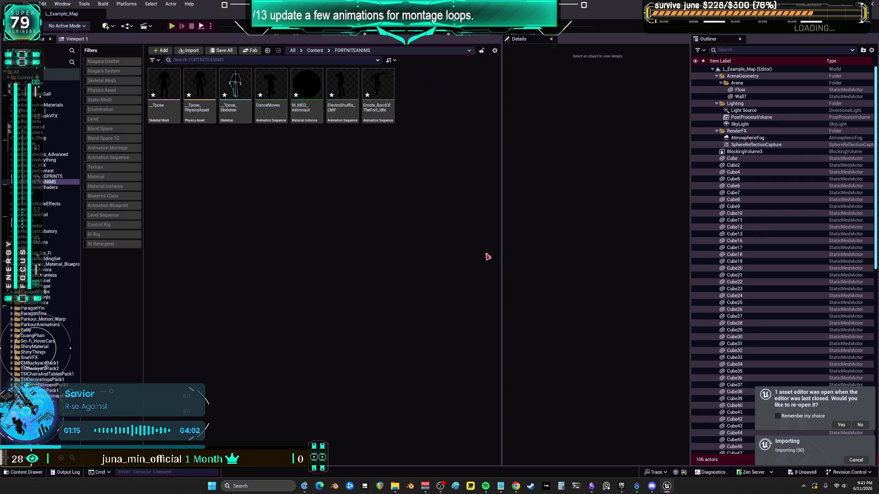
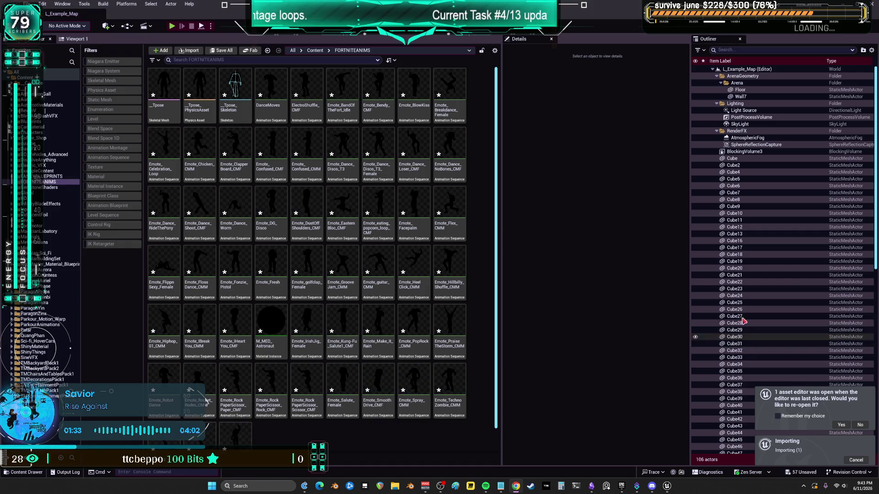
pyautogui.click(412, 431)
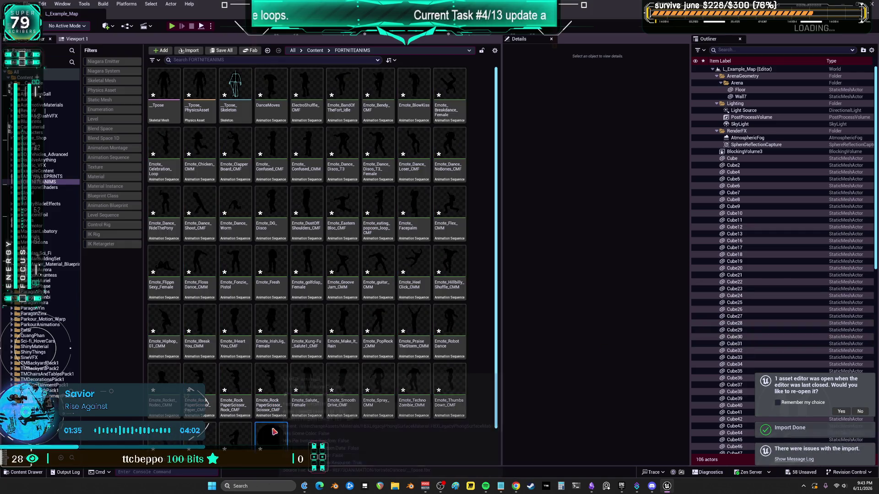
pyautogui.doubleClick(271, 435)
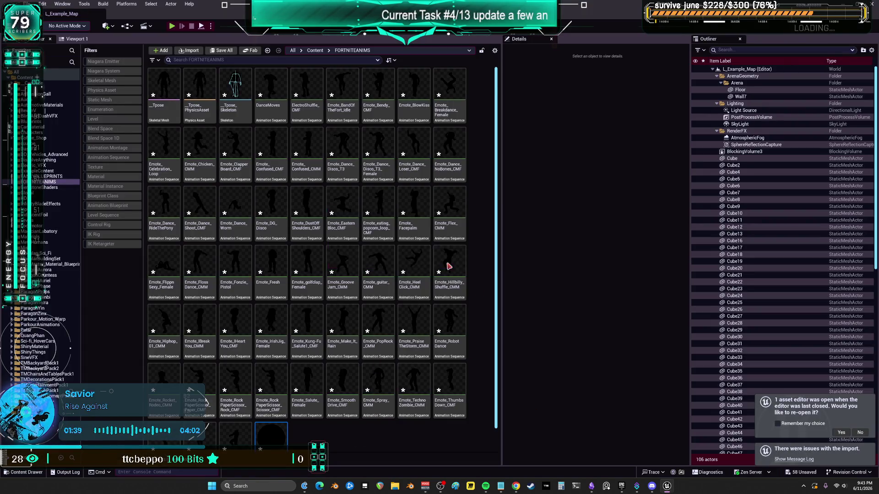
pyautogui.scroll(-1, 403, 334)
pyautogui.rightClick(359, 406)
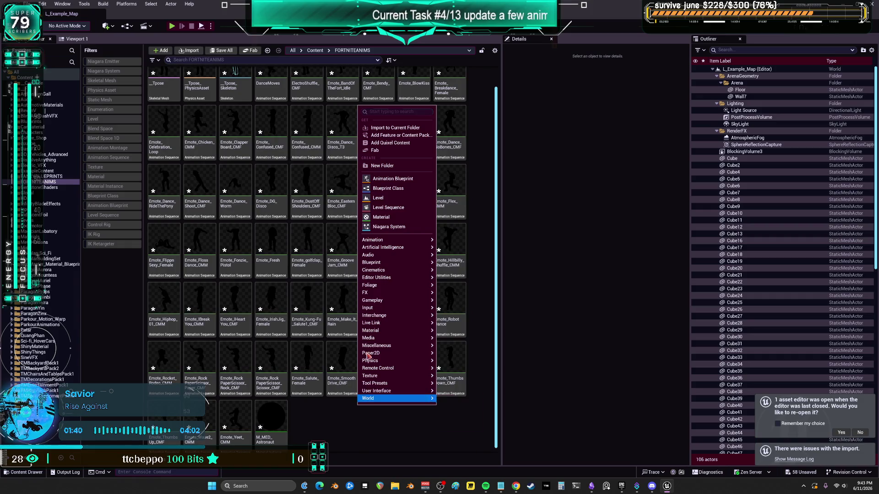
pyautogui.click(394, 217)
pyautogui.write('1111111111')
pyautogui.press('Return')
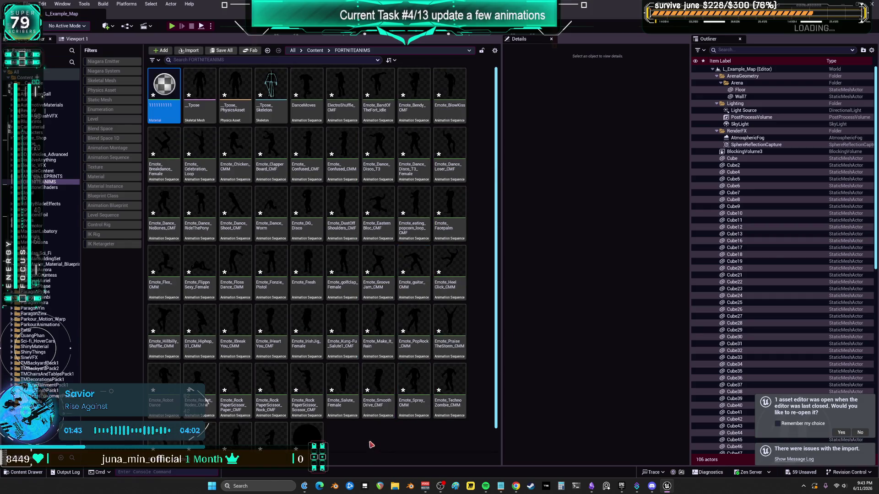
pyautogui.doubleClick(155, 89)
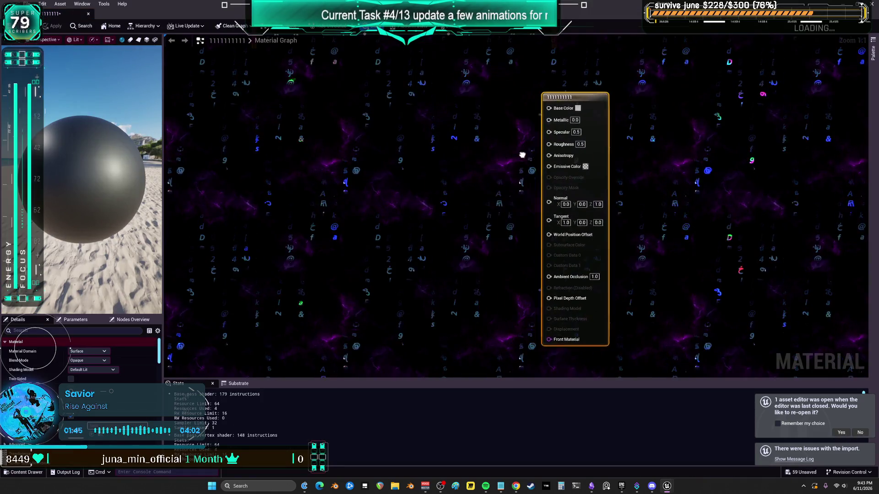
# - Add two Constant3Vector nodes, a Lerp node and a Fresnel node to the graph
pyautogui.click(374, 94)
pyautogui.click(488, 142)
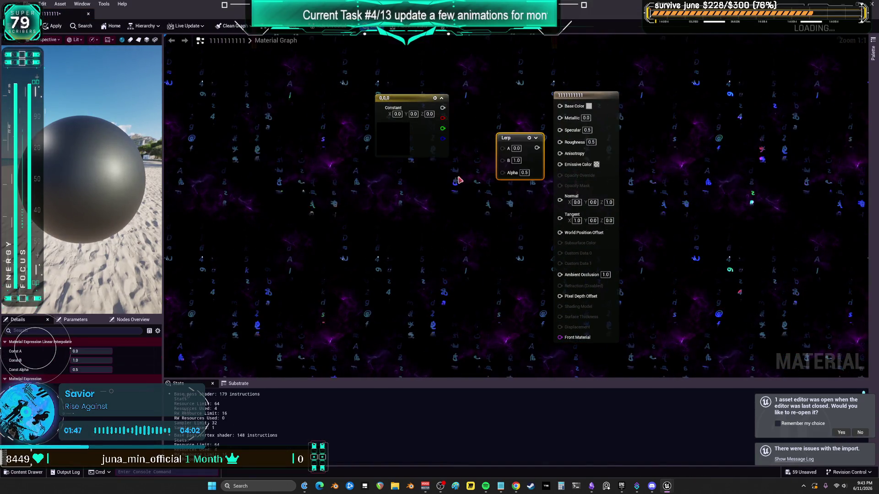
pyautogui.rightClick(423, 204)
pyautogui.write('fresnel')
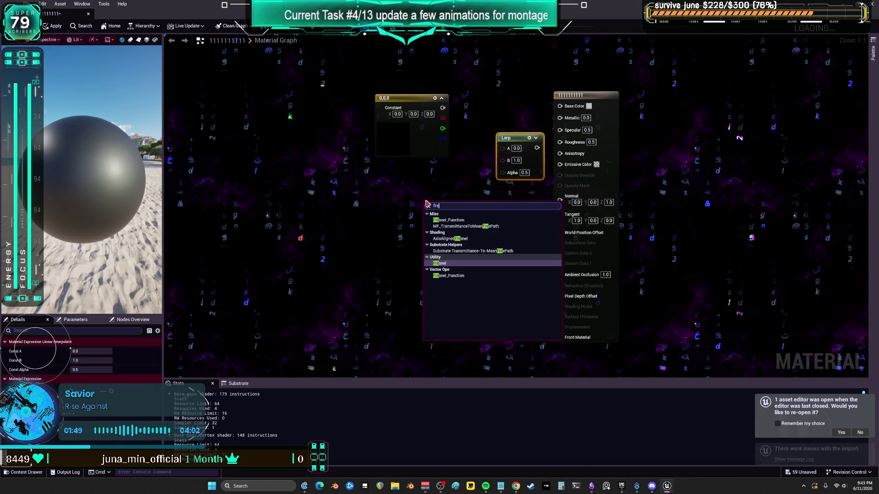
pyautogui.press('Return')
pyautogui.click(333, 173)
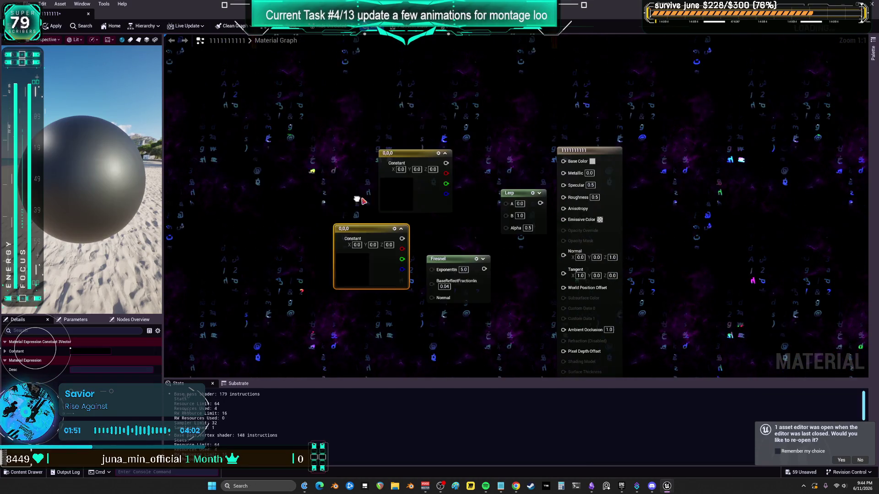
# - Colour the constants deep purple and dark red, wiring purple into Lerp A and red into B
pyautogui.doubleClick(415, 152)
pyautogui.click(504, 162)
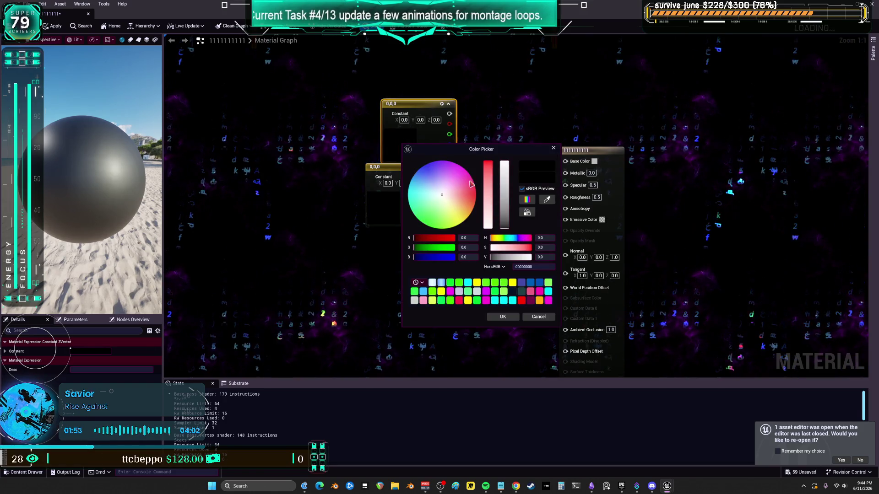
pyautogui.click(444, 180)
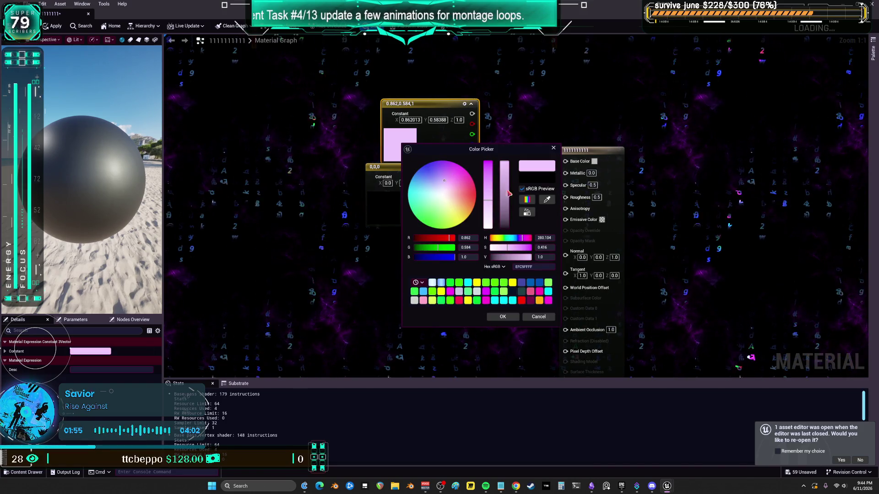
pyautogui.click(487, 170)
pyautogui.click(504, 208)
pyautogui.click(502, 317)
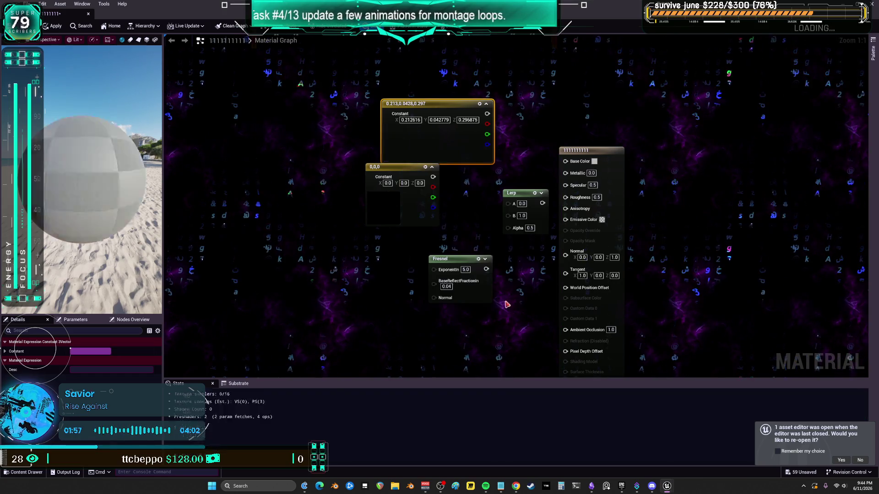
pyautogui.doubleClick(395, 207)
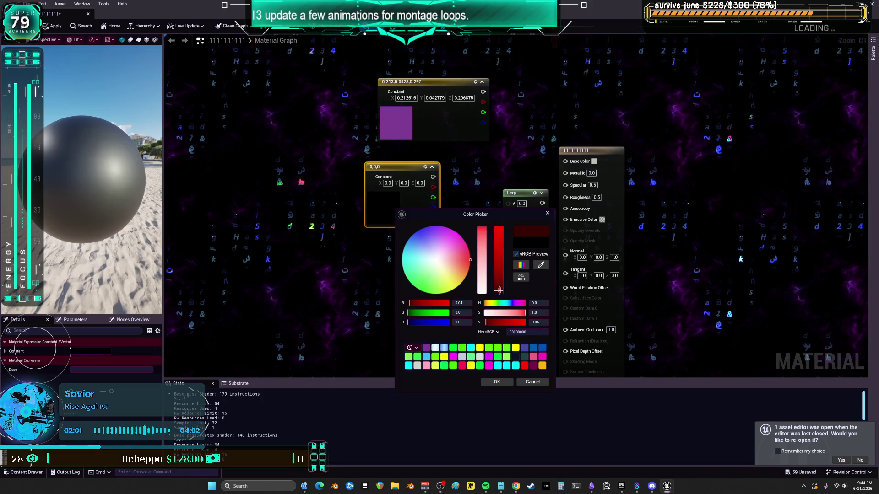
pyautogui.click(496, 381)
pyautogui.moveTo(443, 176); pyautogui.dragTo(507, 214)
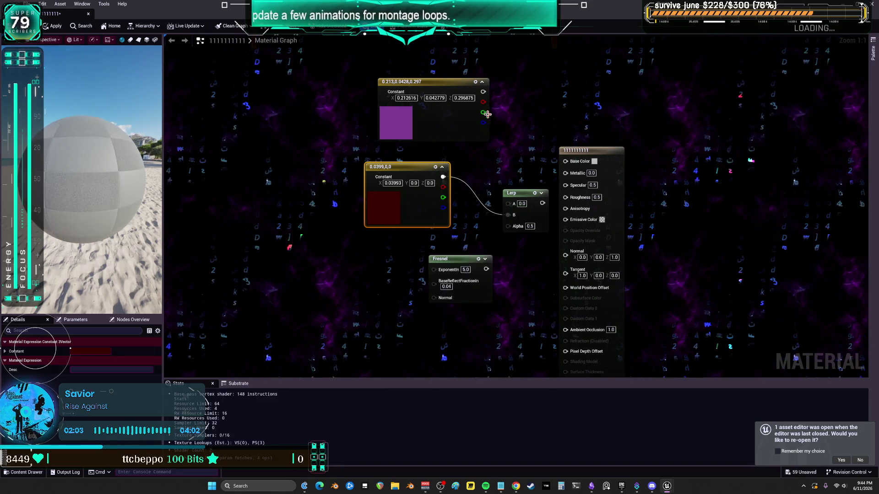
pyautogui.moveTo(483, 92)
pyautogui.mouseDown()
pyautogui.moveTo(508, 203)
pyautogui.moveTo(570, 181)
pyautogui.moveTo(565, 160)
pyautogui.mouseUp()
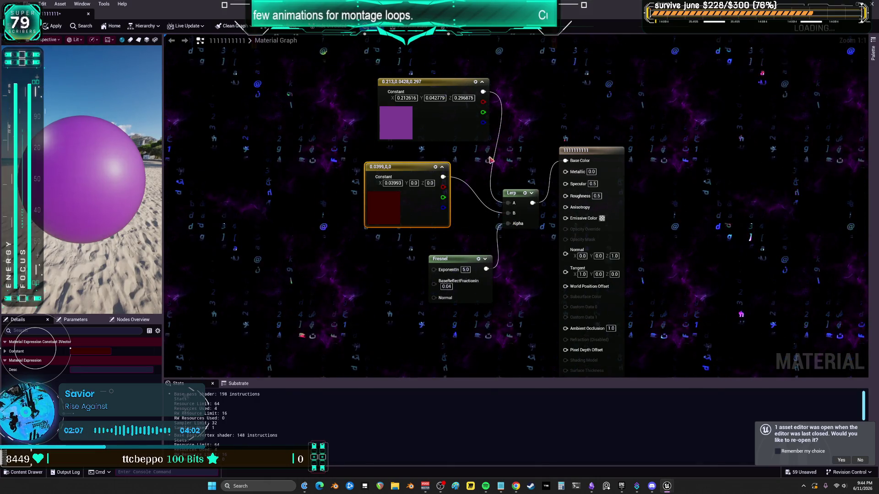
# - Set Fresnel base reflect fraction 0.5 and exponent 2, then apply and close the material
pyautogui.click(446, 286)
pyautogui.write('0.5')
pyautogui.press('Return')
pyautogui.click(465, 270)
pyautogui.write('2')
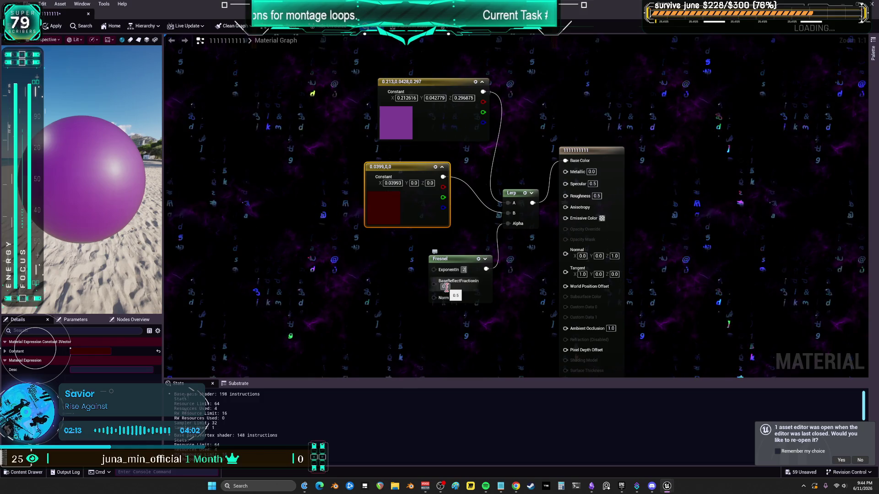
pyautogui.press('Return')
pyautogui.press('Home')
pyautogui.hotkey('ctrl', 'z')
pyautogui.hotkey('ctrl', 'z')
pyautogui.click(53, 26)
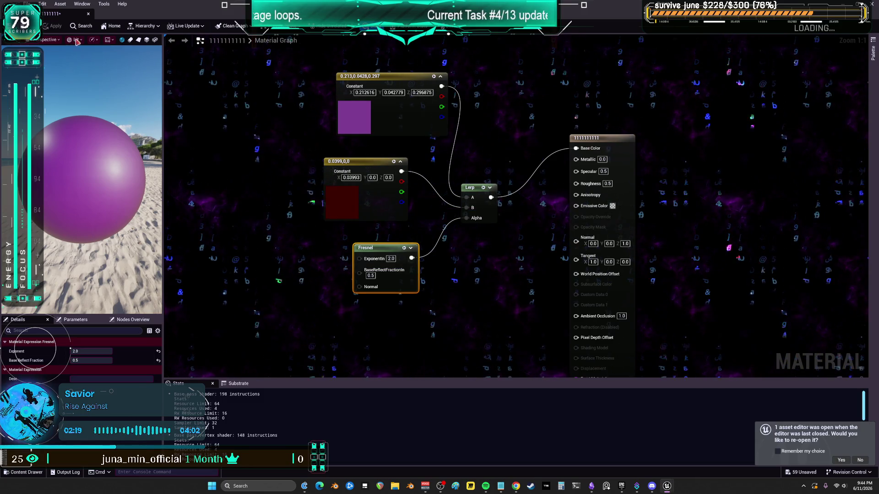
pyautogui.click(88, 13)
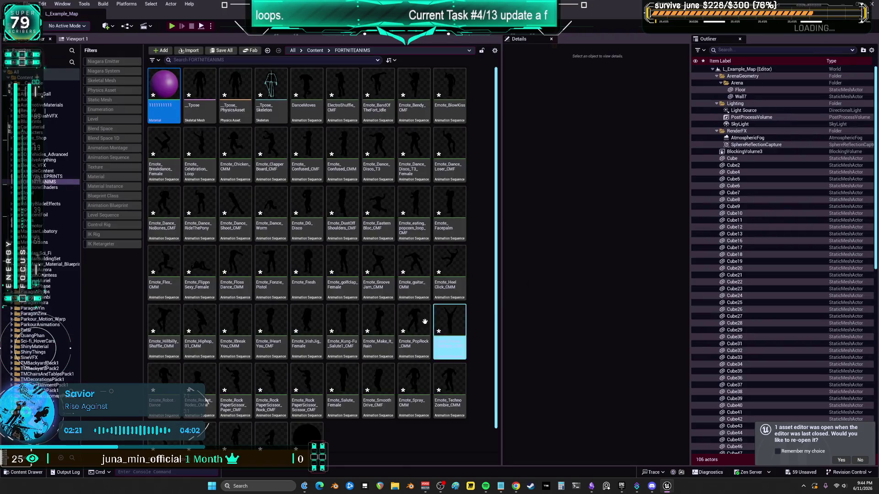
# - Force-delete the old M_MED_Astronaut material
pyautogui.click(306, 435)
pyautogui.press('Delete')
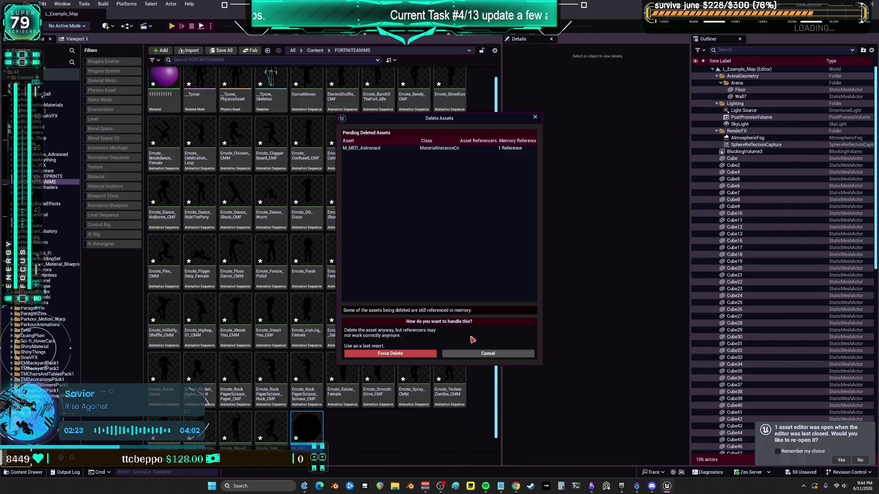
pyautogui.click(414, 355)
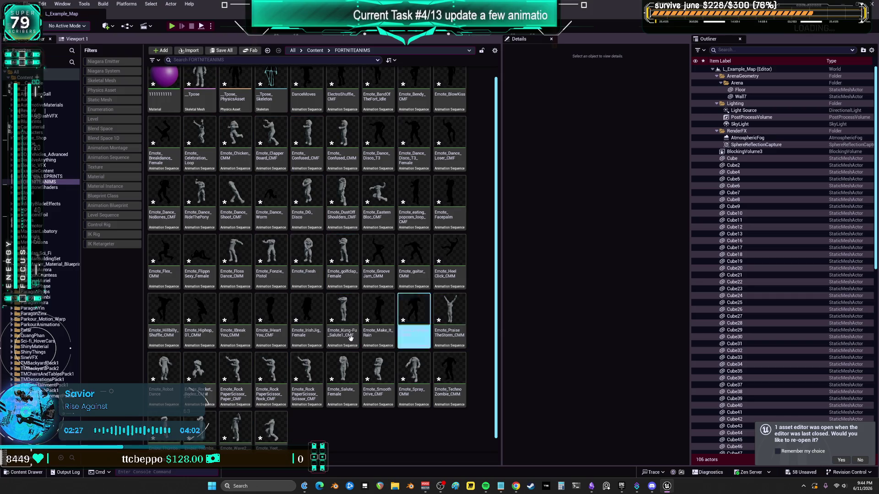
pyautogui.scroll(1, 343, 128)
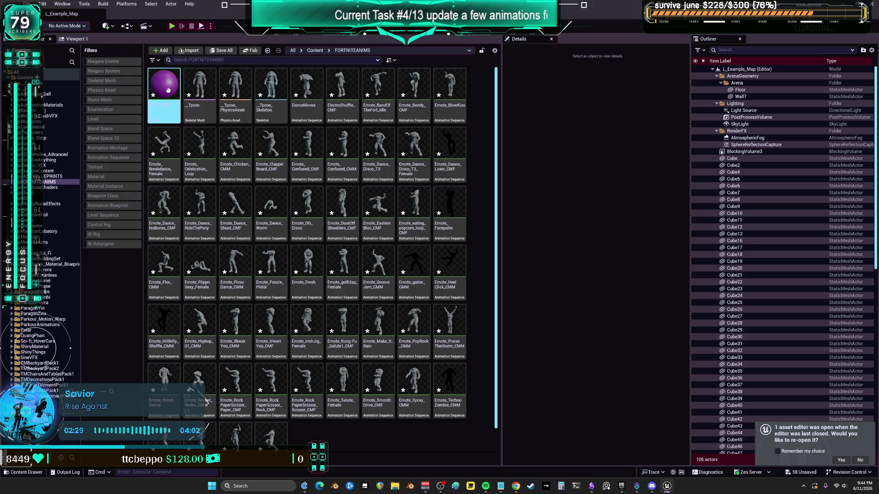
pyautogui.doubleClick(199, 87)
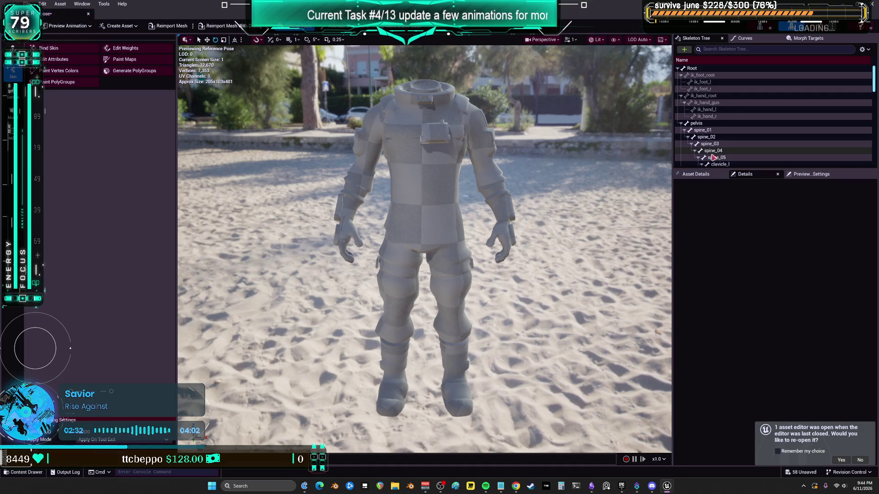
pyautogui.click(705, 175)
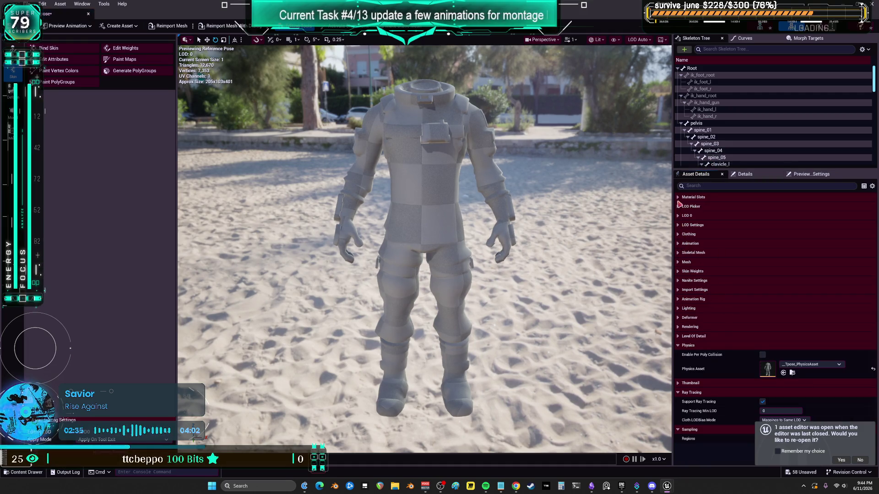
pyautogui.click(678, 198)
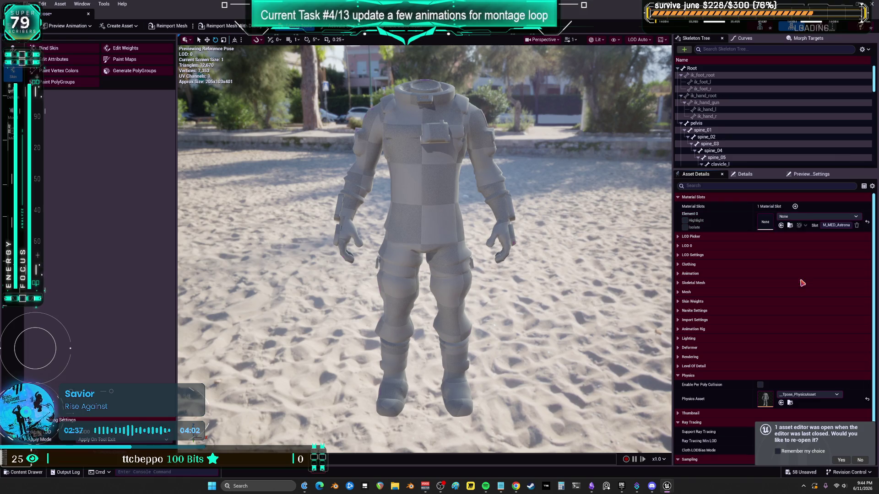
pyautogui.hotkey('ctrl', 's')
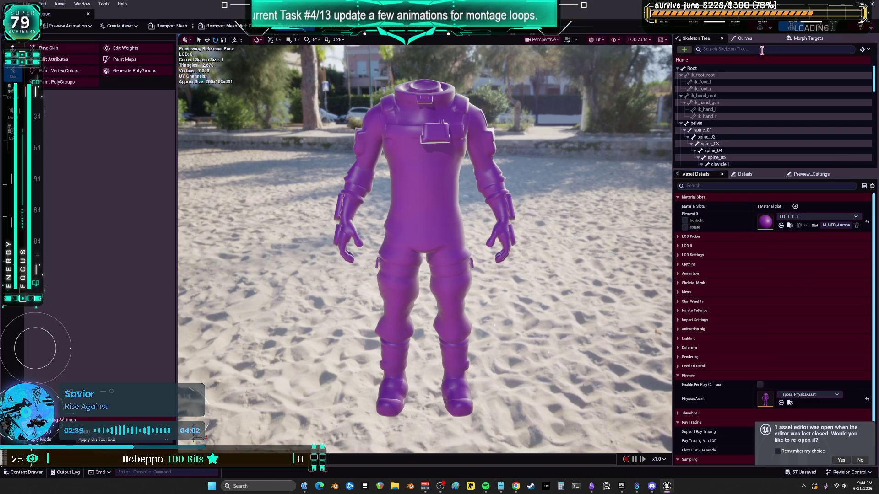
pyautogui.hotkey('alt', 'Tab')
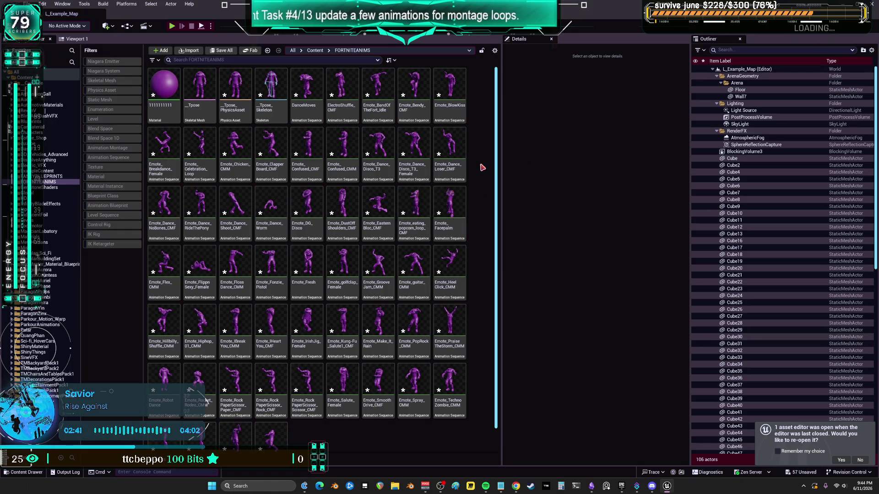
# - Create a new IK Rig asset in the FORTNITEANIMS folder
pyautogui.scroll(-2, 451, 274)
pyautogui.rightClick(349, 409)
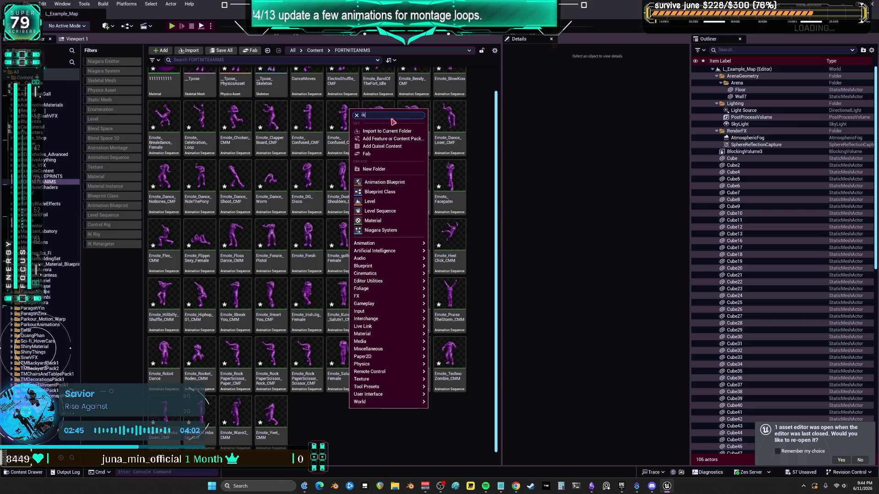
pyautogui.click(376, 139)
pyautogui.write('IK_bxtn')
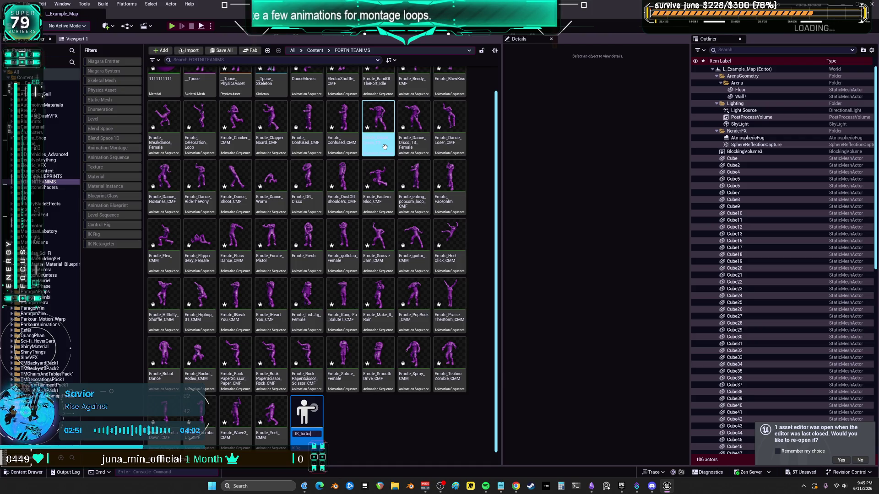
pyautogui.rightClick(384, 146)
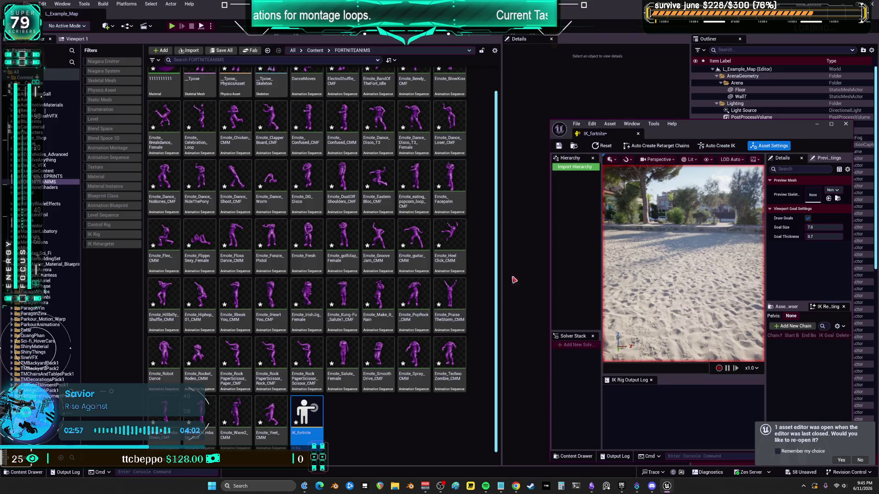
# - Import the _Tpose mesh's bone hierarchy into IK_fortnite and maximize the rig editor
pyautogui.click(846, 124)
pyautogui.doubleClick(307, 414)
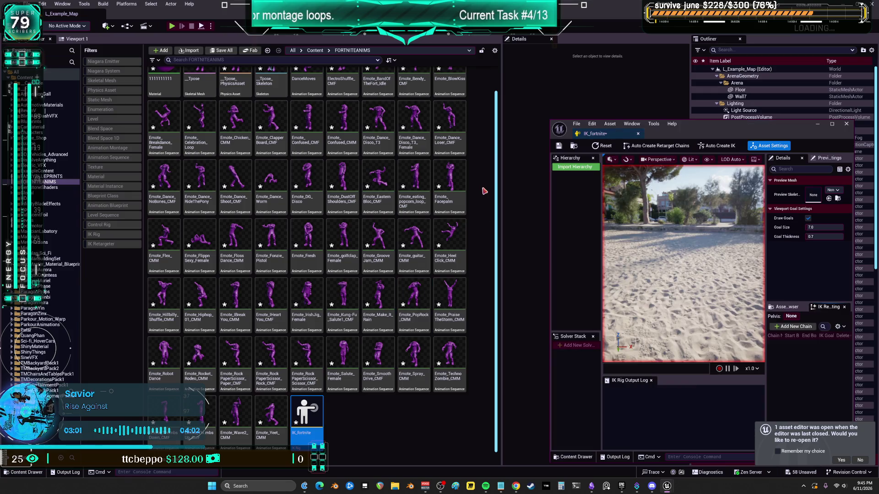
pyautogui.click(568, 168)
pyautogui.click(494, 250)
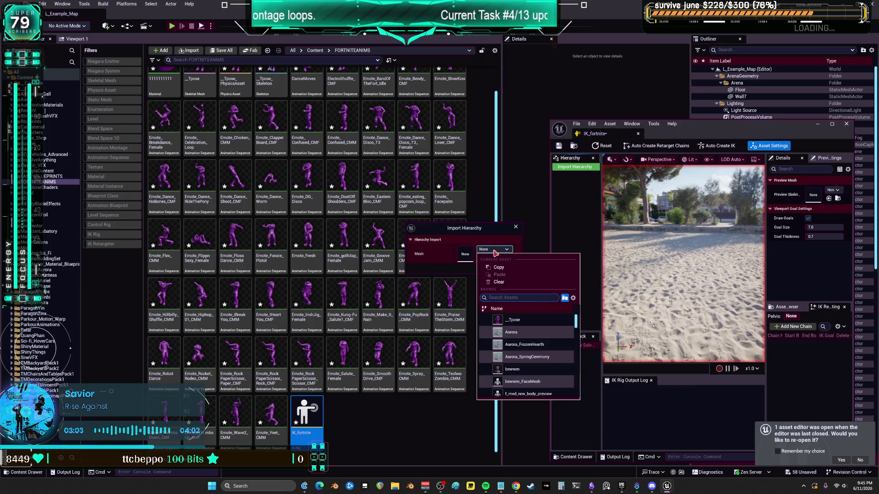
pyautogui.click(513, 320)
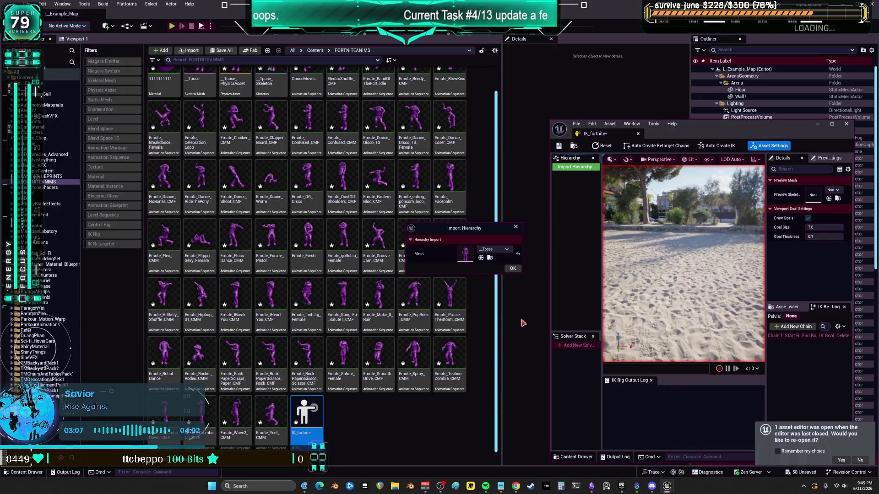
pyautogui.click(512, 269)
pyautogui.click(831, 124)
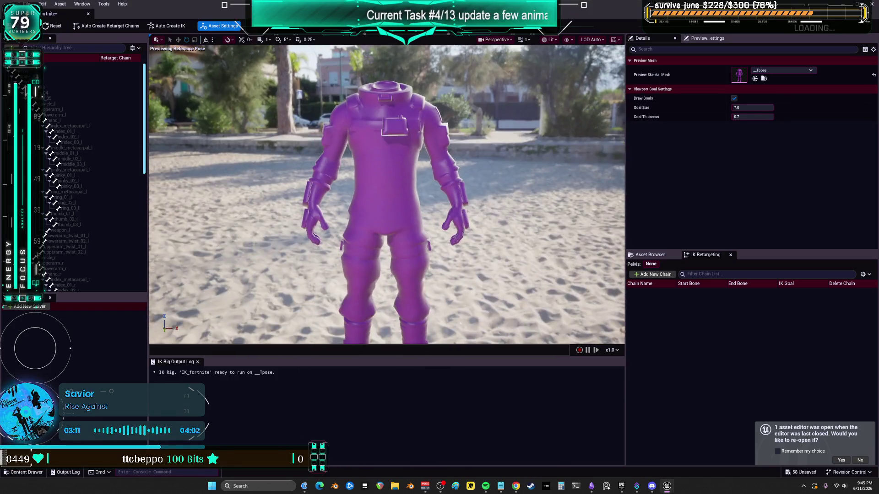
# - Auto-create retarget chains and Full Body IK, then delete the four left metacarpal chains and two right-hand chains
pyautogui.click(110, 26)
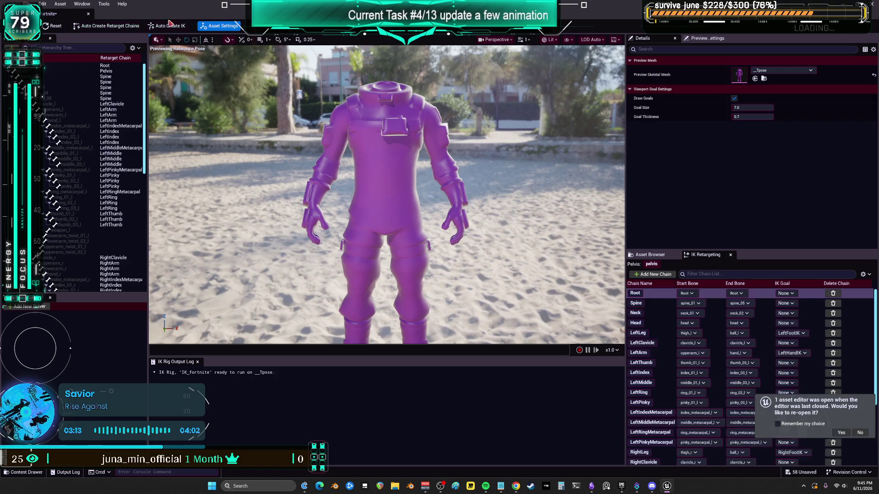
pyautogui.click(168, 25)
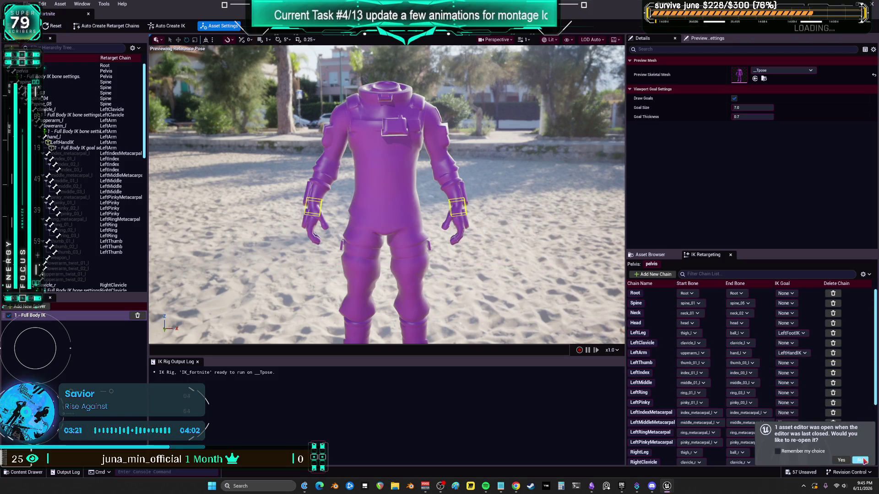
pyautogui.scroll(-3, 777, 369)
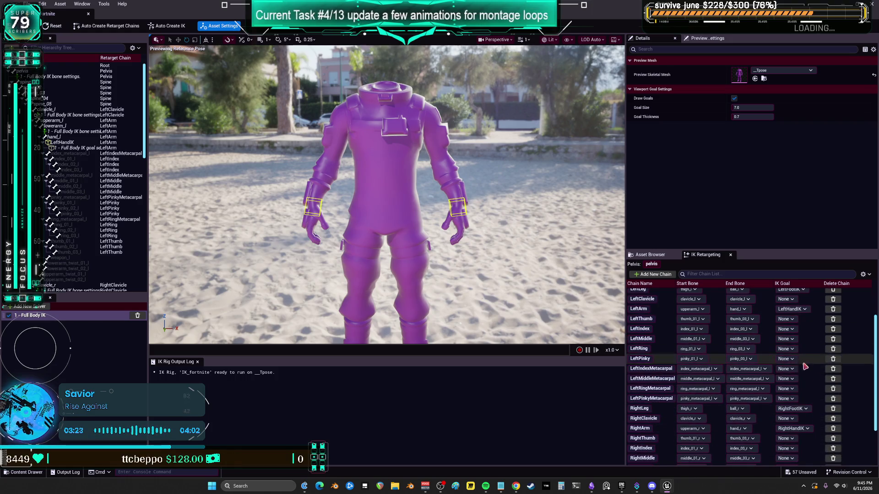
pyautogui.click(832, 369)
pyautogui.click(832, 369)
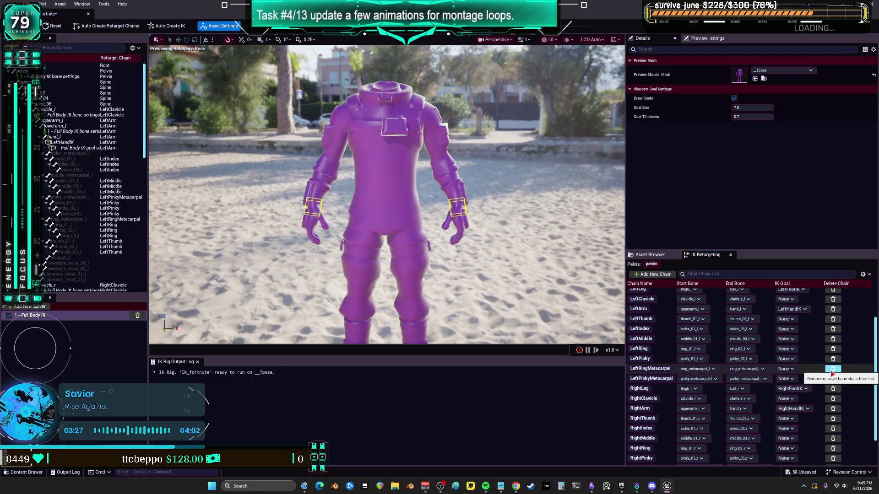
pyautogui.click(832, 369)
pyautogui.click(832, 369)
pyautogui.scroll(-2, 834, 402)
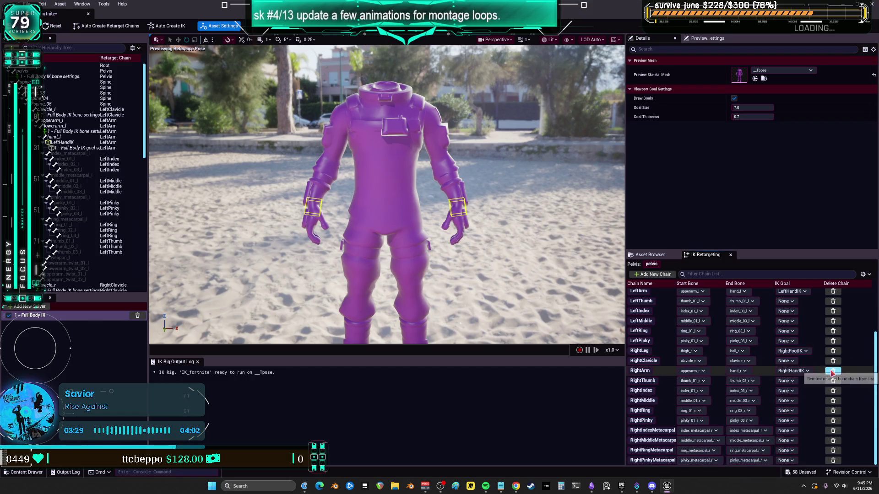
pyautogui.click(836, 434)
pyautogui.click(836, 434)
pyautogui.click(836, 434)
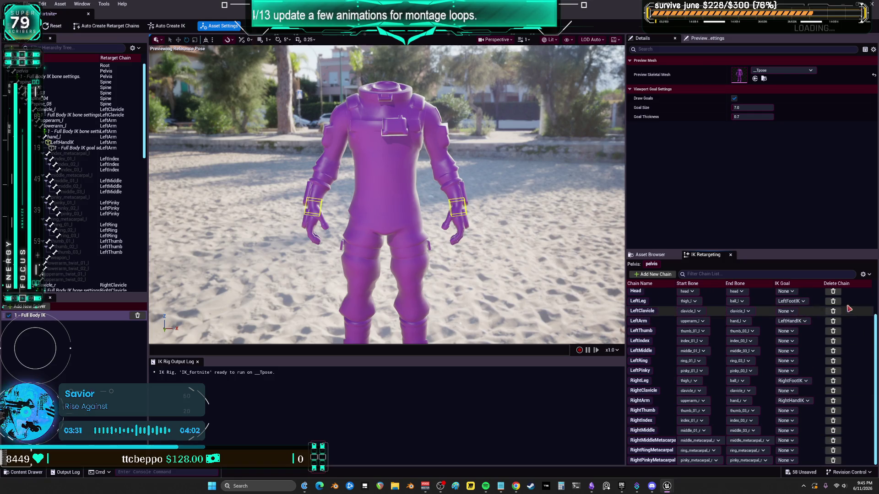
# - Undo the chain deletions and IK setup, then regenerate the retarget chains and Full Body IK
pyautogui.hotkey('ctrl', 'z')
pyautogui.hotkey('ctrl', 'z')
pyautogui.hotkey('ctrl', 'z')
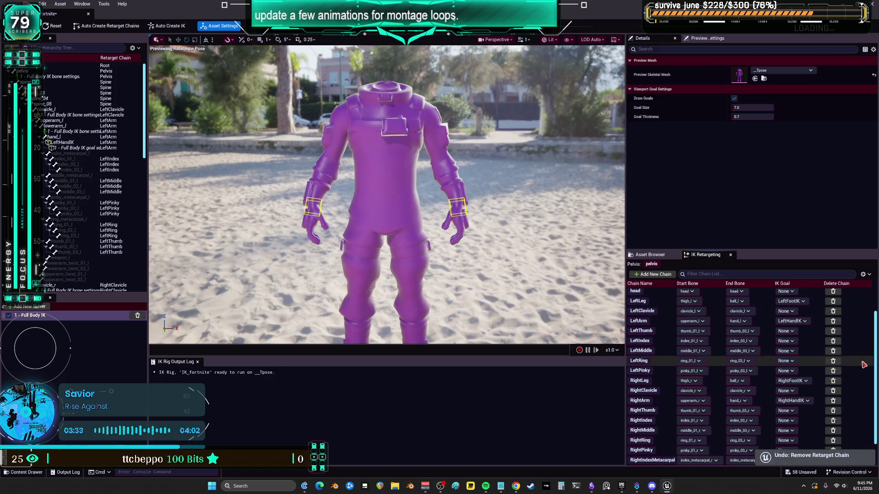
pyautogui.hotkey('ctrl', 'z')
pyautogui.hotkey('ctrl', 'z')
pyautogui.hotkey('ctrl', 'z')
pyautogui.scroll(-1, 864, 364)
pyautogui.hotkey('ctrl', 'z')
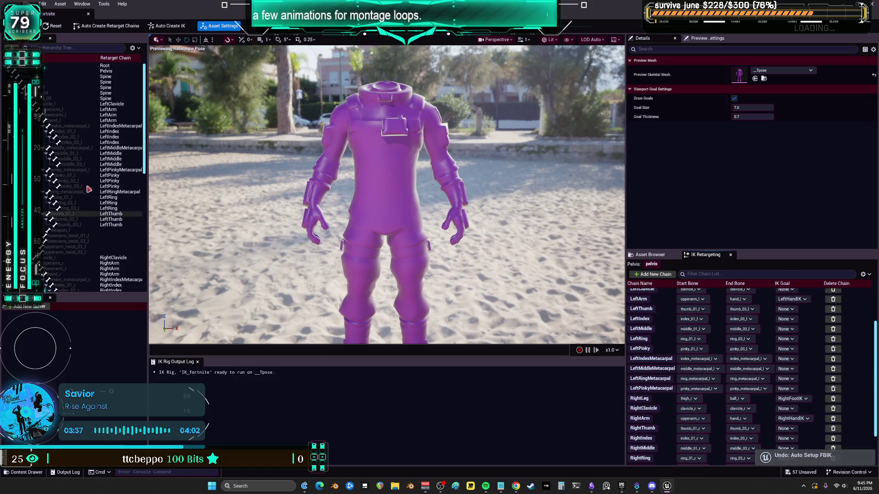
pyautogui.click(127, 27)
pyautogui.click(167, 26)
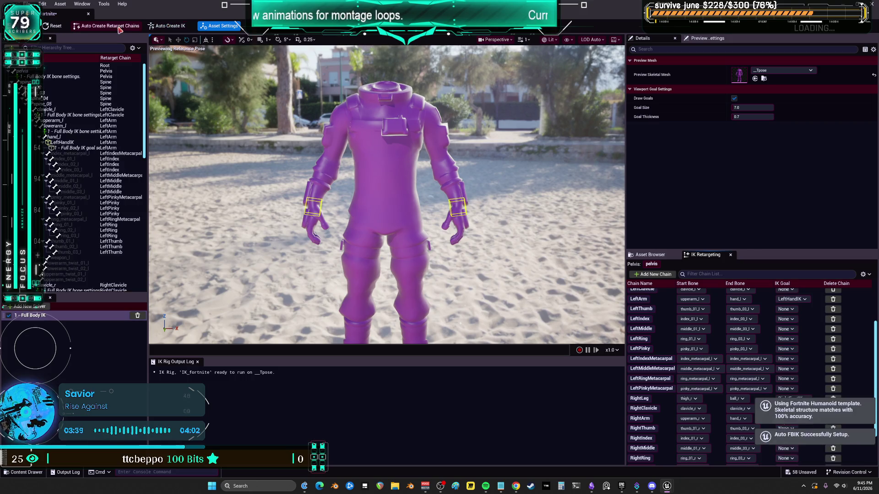
# - Delete the Pinky, Ring, Middle and Index left metacarpal chains plus two right-hand metacarpal chains
pyautogui.scroll(-3, 778, 325)
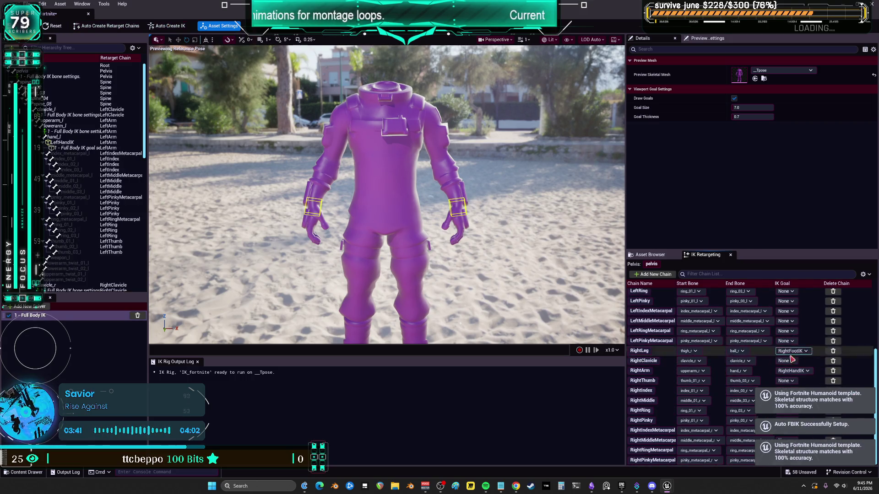
pyautogui.click(833, 341)
pyautogui.click(832, 342)
pyautogui.click(833, 342)
pyautogui.click(834, 343)
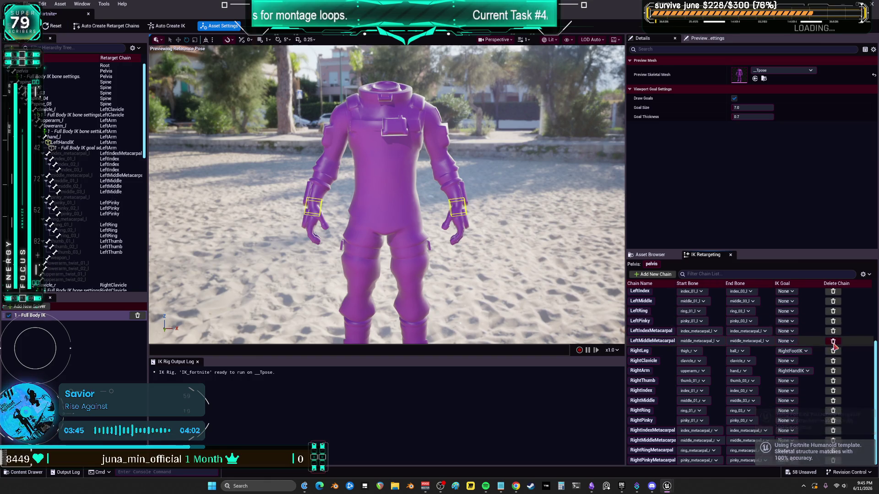
pyautogui.click(833, 460)
pyautogui.click(833, 460)
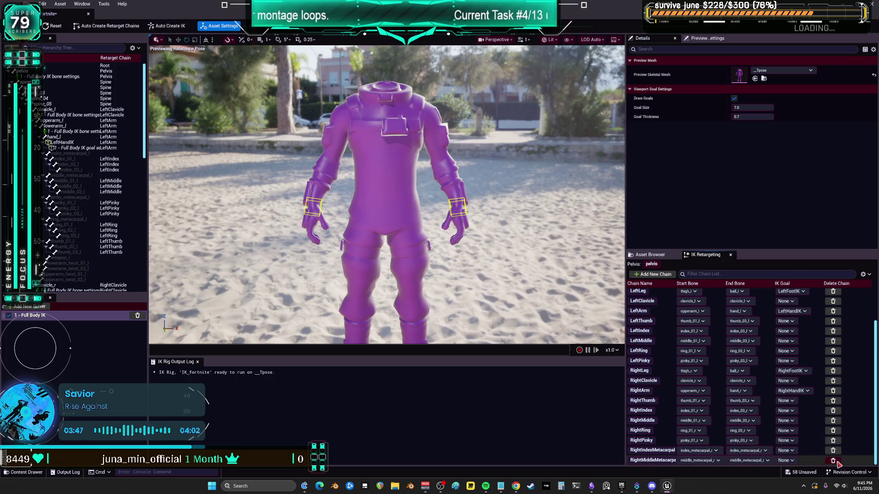
pyautogui.click(833, 461)
pyautogui.click(834, 460)
pyautogui.scroll(2, 839, 398)
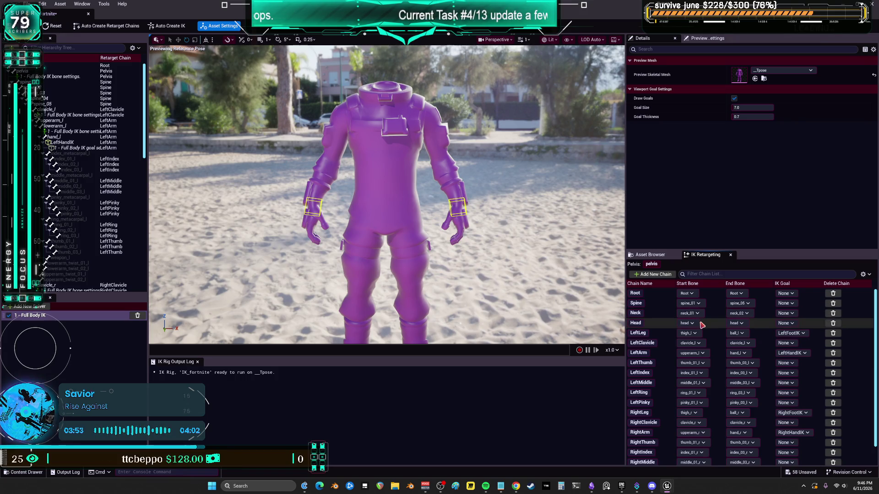
pyautogui.scroll(-2, 701, 324)
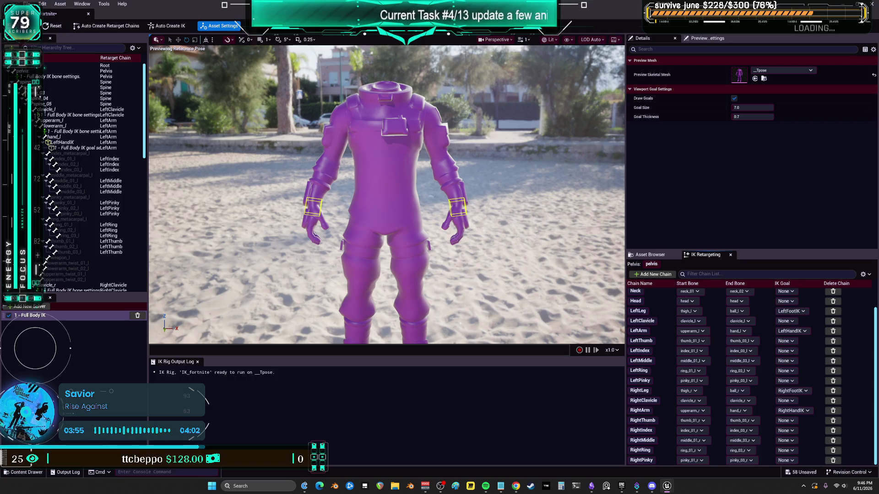
# - Close the IK Rig editor, create the RTG_fortnite IK Retargeter and open it
pyautogui.click(89, 14)
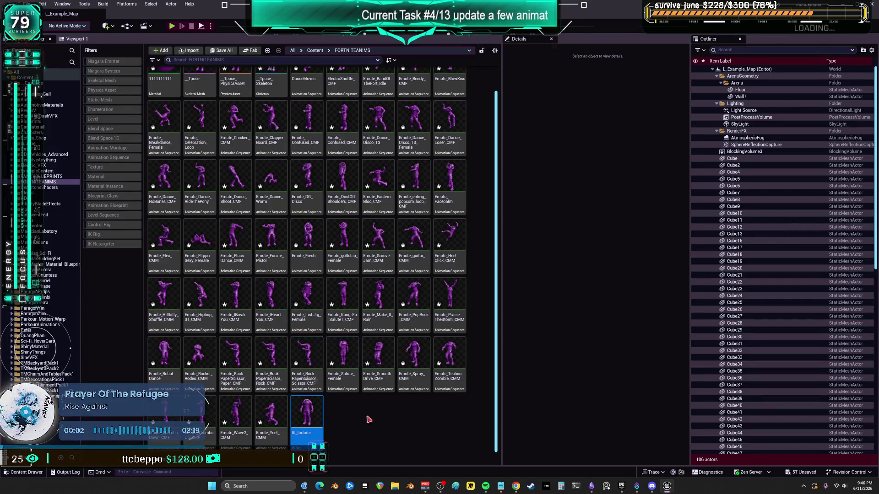
pyautogui.rightClick(374, 429)
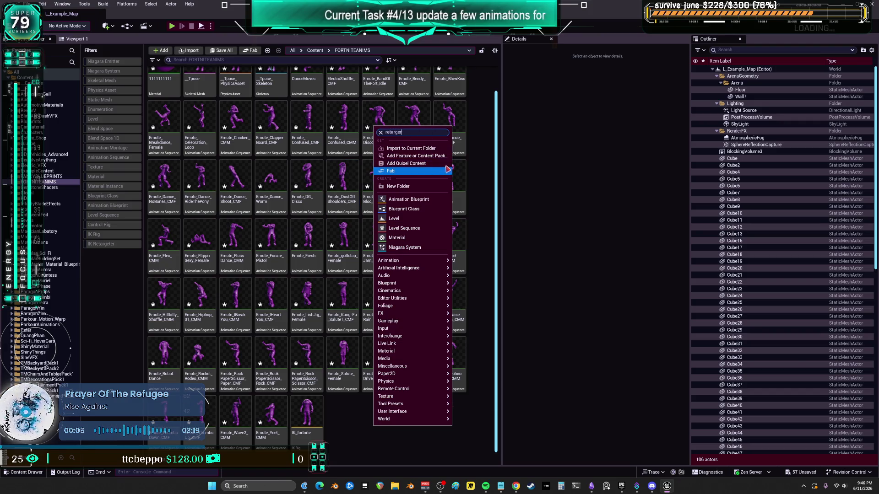
pyautogui.click(408, 164)
pyautogui.write('RTG_fortnite')
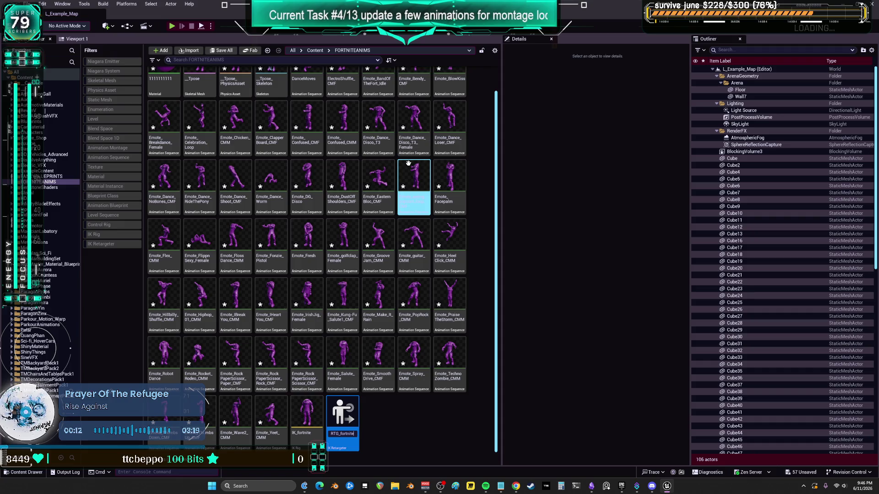
pyautogui.doubleClick(346, 414)
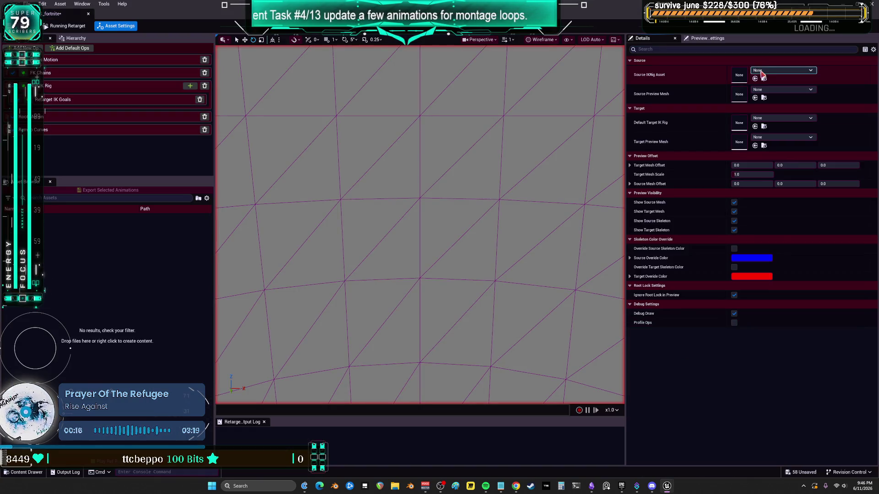
# - Set IK_fortnite as the source IK rig for all ops
pyautogui.click(762, 74)
pyautogui.write('t')
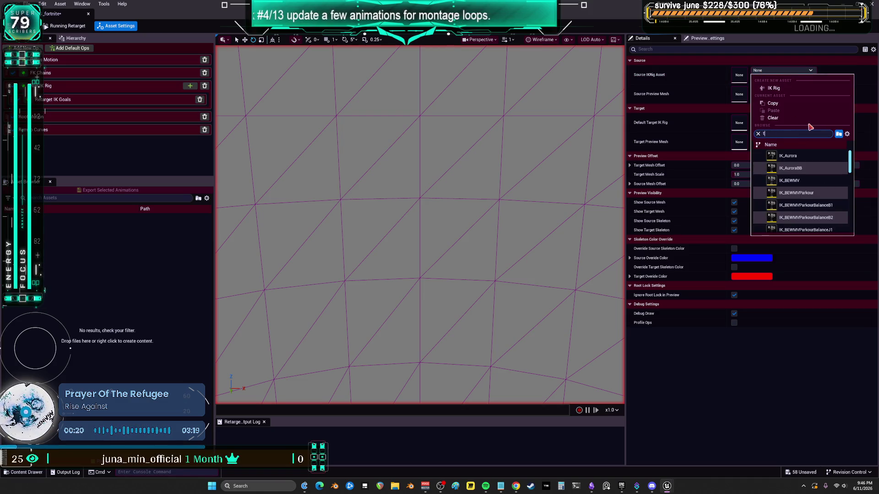
pyautogui.write('_')
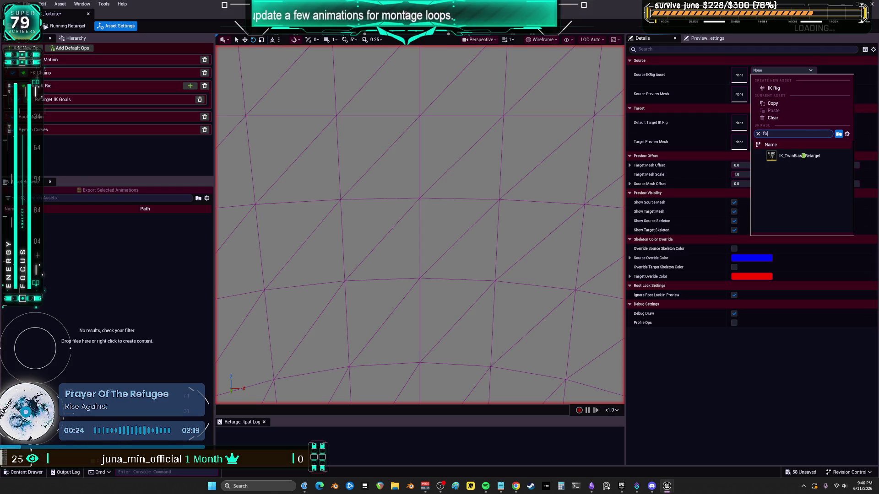
pyautogui.click(787, 156)
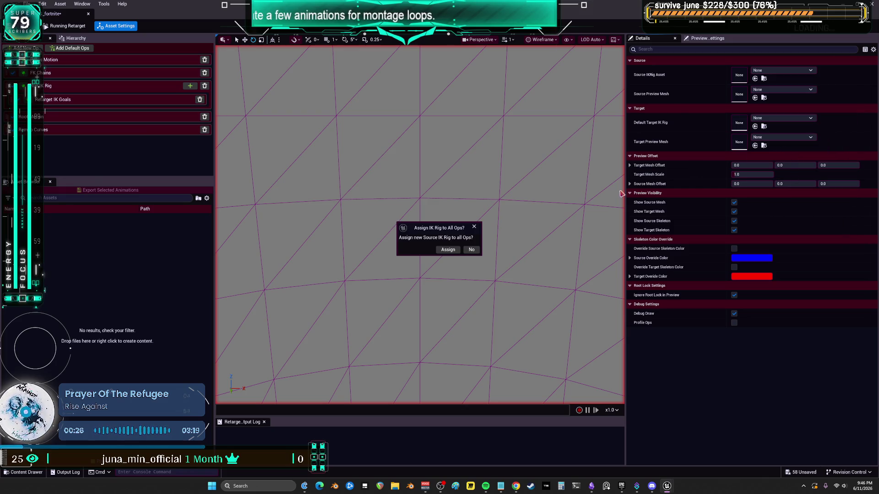
pyautogui.click(453, 251)
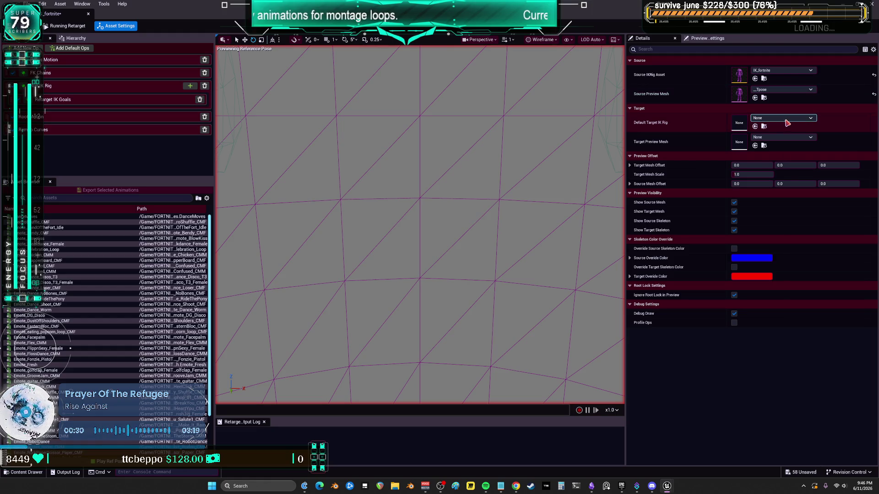
# - Set IK_BEWMV as the target IK rig and assign it to all ops
pyautogui.click(786, 119)
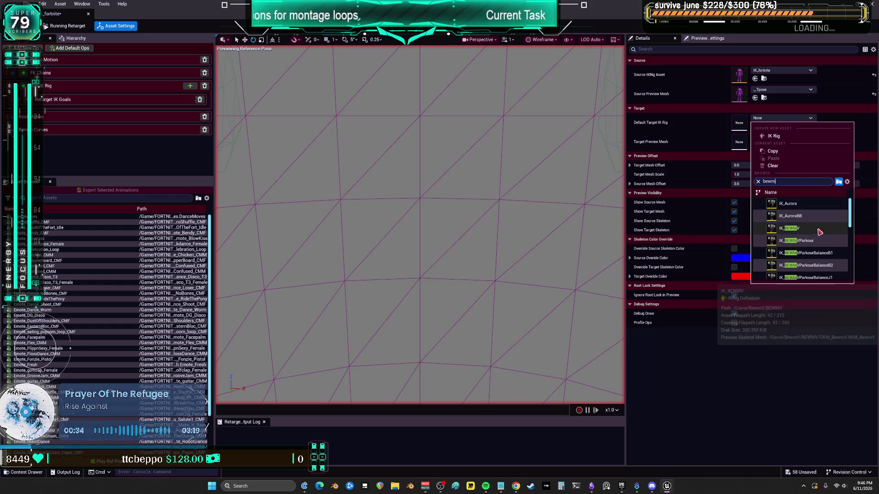
pyautogui.scroll(-5, 818, 232)
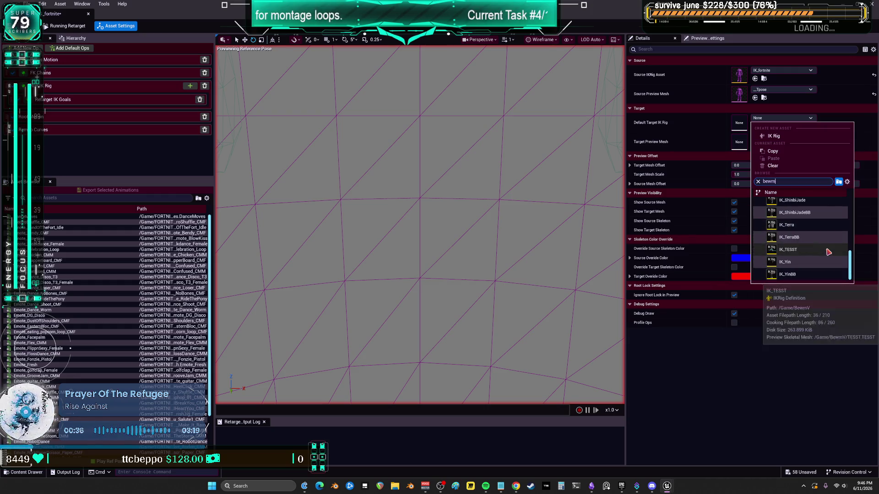
pyautogui.scroll(5, 834, 239)
pyautogui.click(806, 232)
pyautogui.click(447, 250)
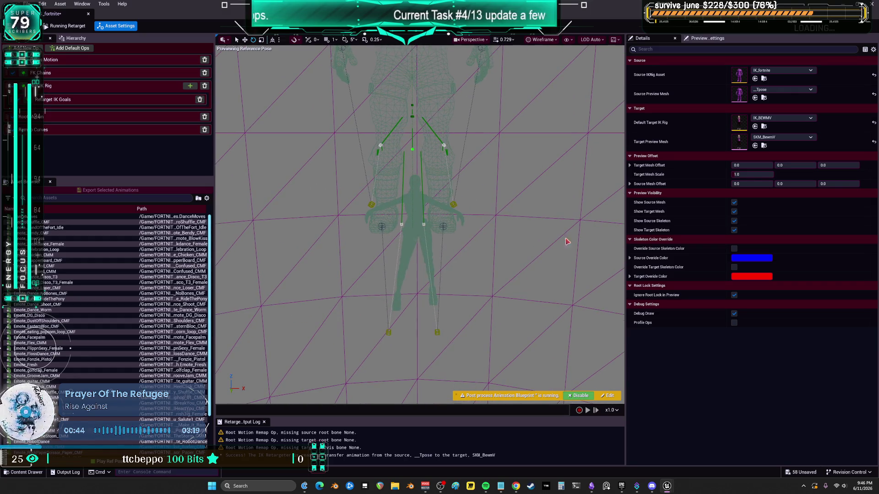
pyautogui.click(544, 40)
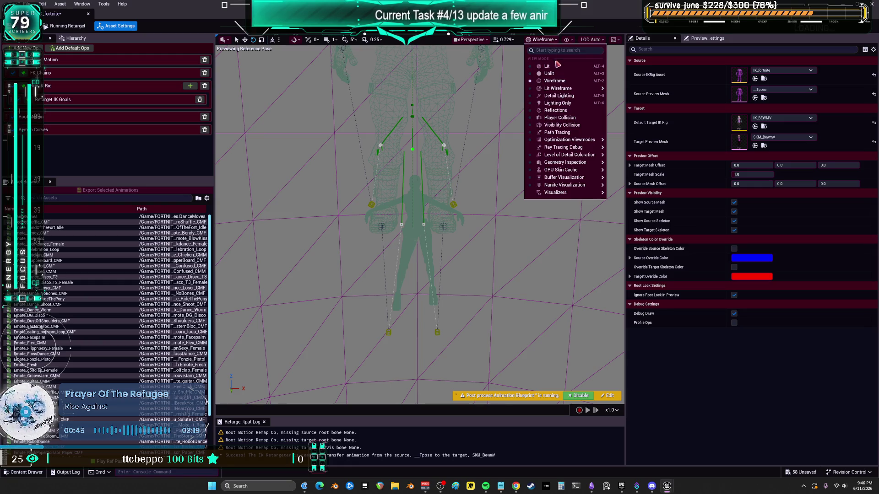
# - Switch the preview to Lit; set Root Motion source and target roots to Root, target pelvis to pelvis
pyautogui.click(558, 63)
pyautogui.scroll(2, 578, 220)
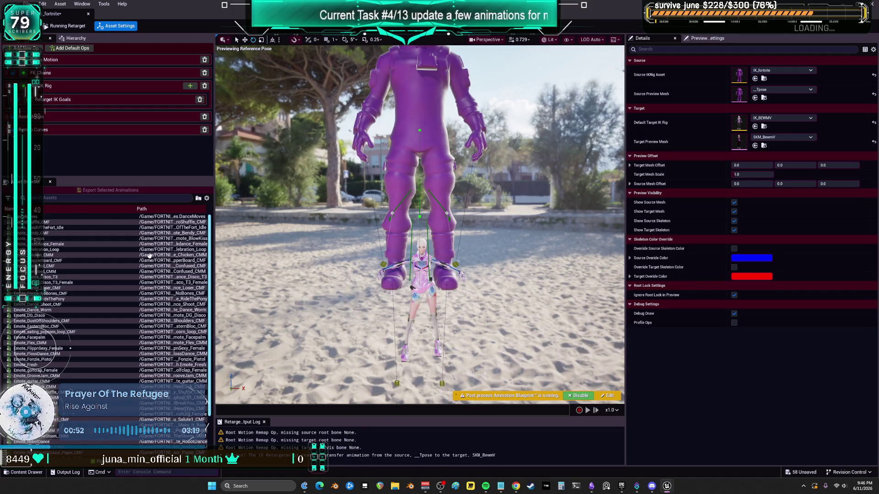
pyautogui.click(57, 118)
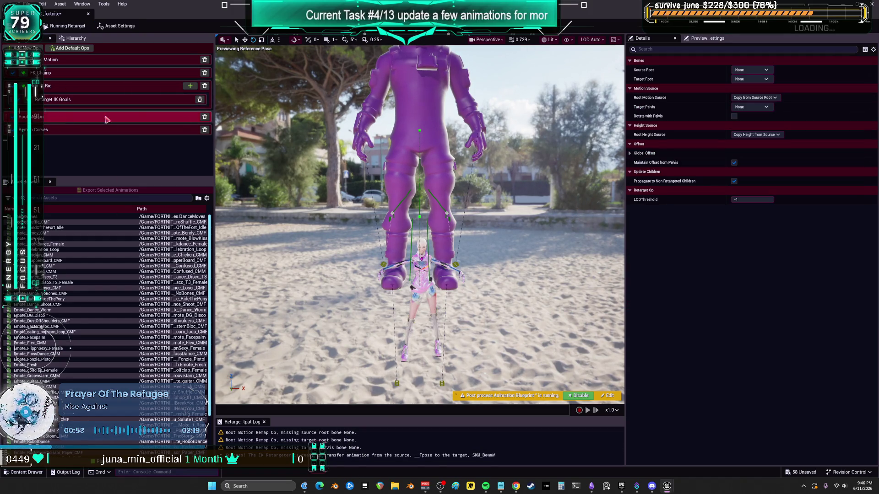
pyautogui.click(753, 79)
pyautogui.click(742, 99)
pyautogui.click(750, 79)
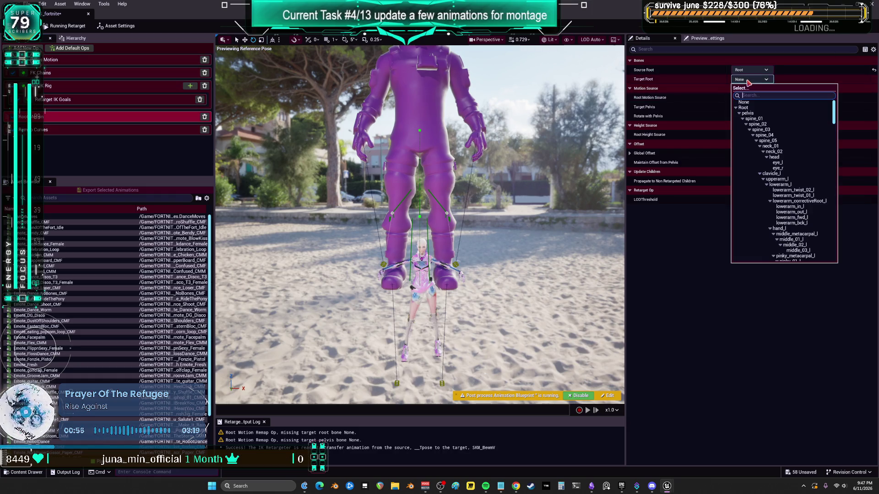
pyautogui.click(744, 108)
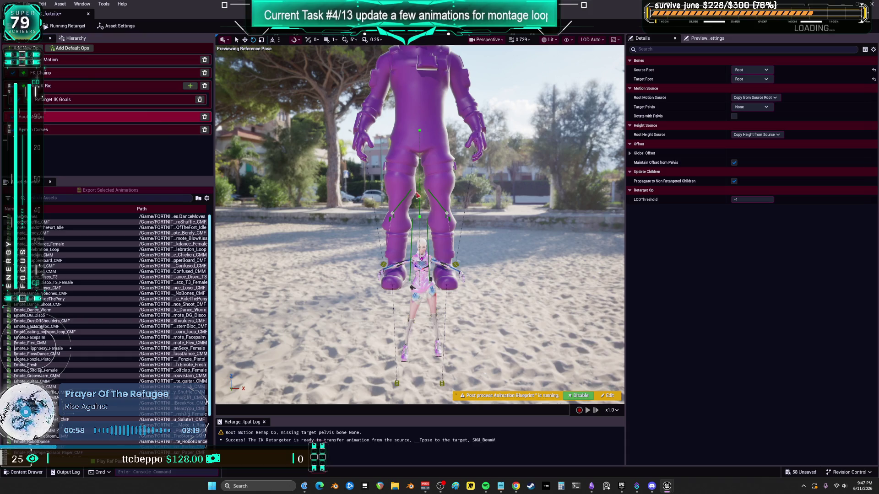
pyautogui.click(765, 107)
pyautogui.click(751, 142)
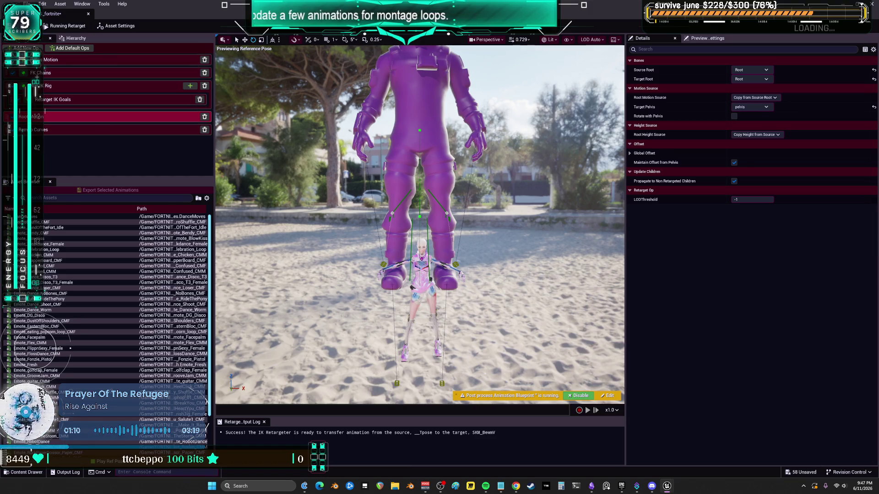
pyautogui.click(117, 25)
# - Offset the target mesh about 143.49 units along X and enable Show Floor
pyautogui.moveTo(751, 165); pyautogui.dragTo(787, 165)
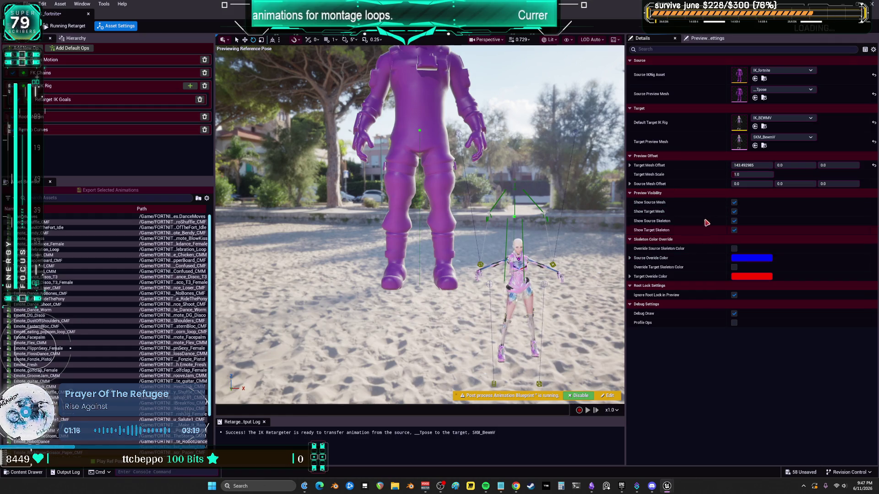
pyautogui.click(707, 38)
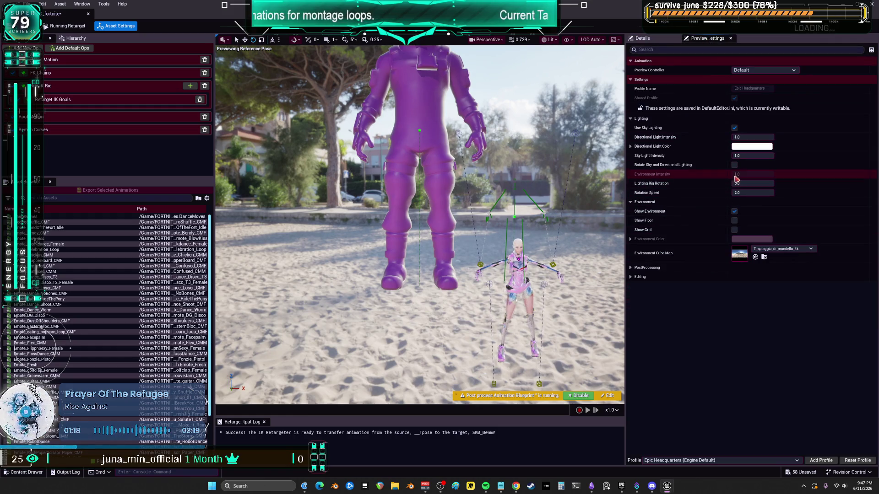
pyautogui.click(734, 220)
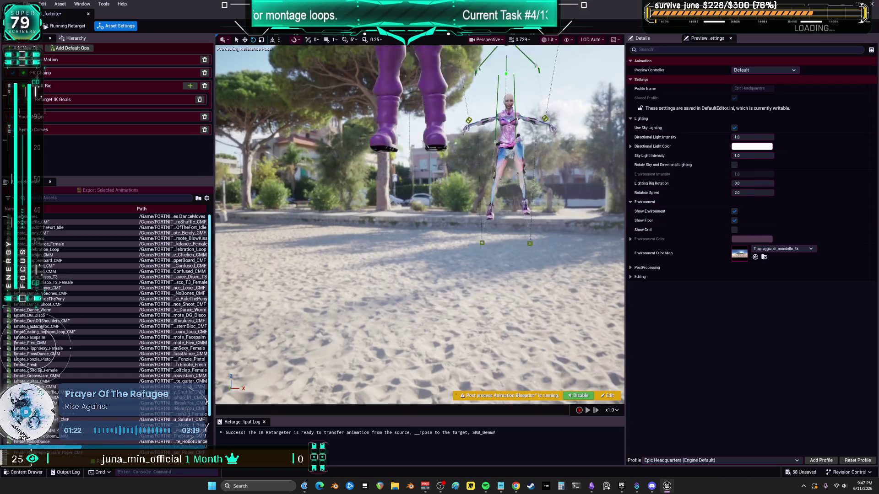
# - Select the FK chains and motion ops in turn in the op stack
pyautogui.scroll(1, 360, 152)
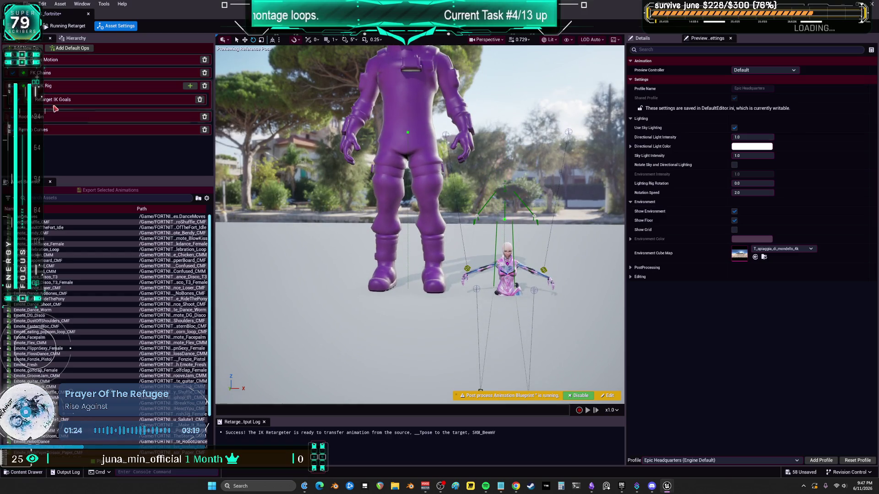
pyautogui.click(70, 76)
pyautogui.click(81, 65)
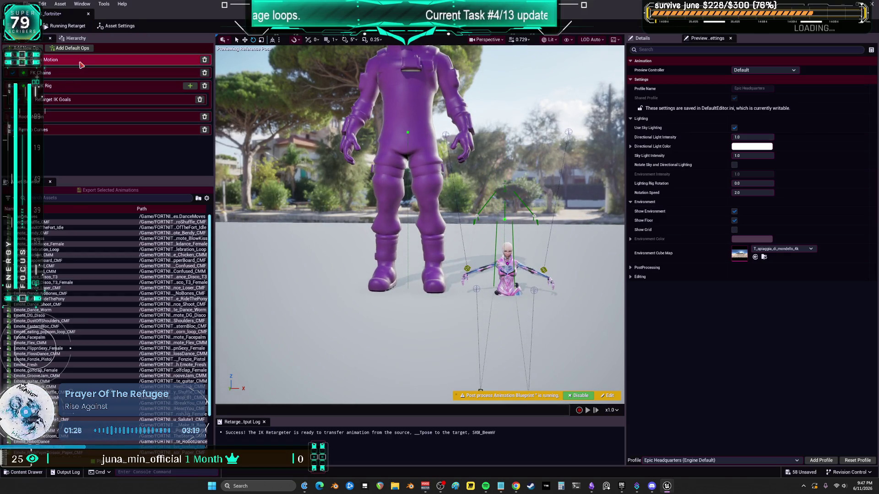
pyautogui.click(77, 76)
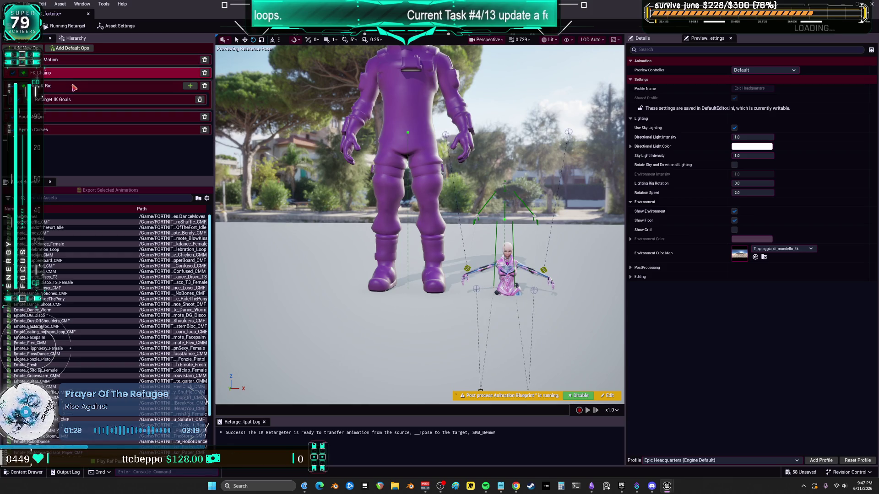
# - Auto-map FK chains by fuzzy name matching and set the pelvis source chain to None
pyautogui.click(642, 39)
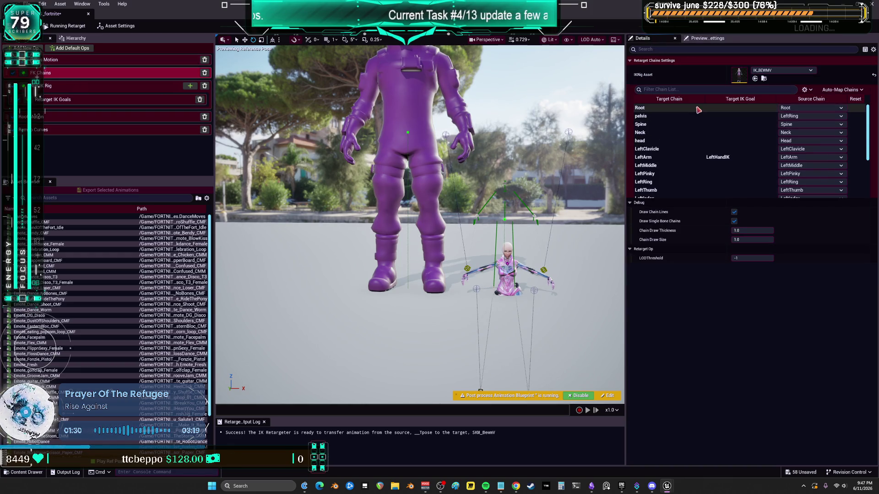
pyautogui.click(842, 90)
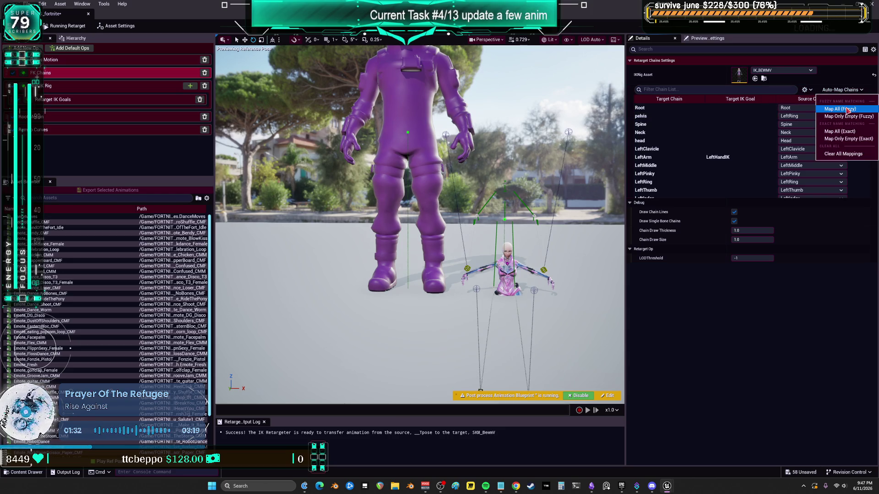
pyautogui.click(845, 110)
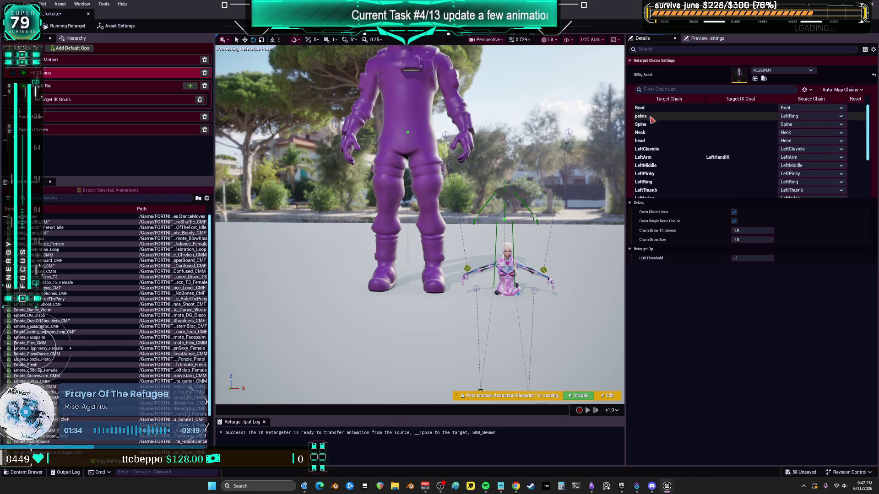
pyautogui.click(798, 118)
pyautogui.click(787, 131)
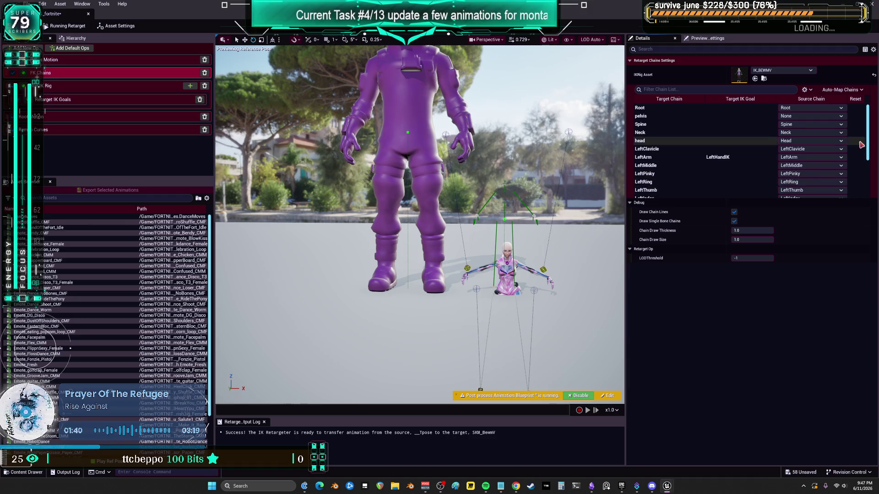
pyautogui.moveTo(869, 141); pyautogui.dragTo(873, 188)
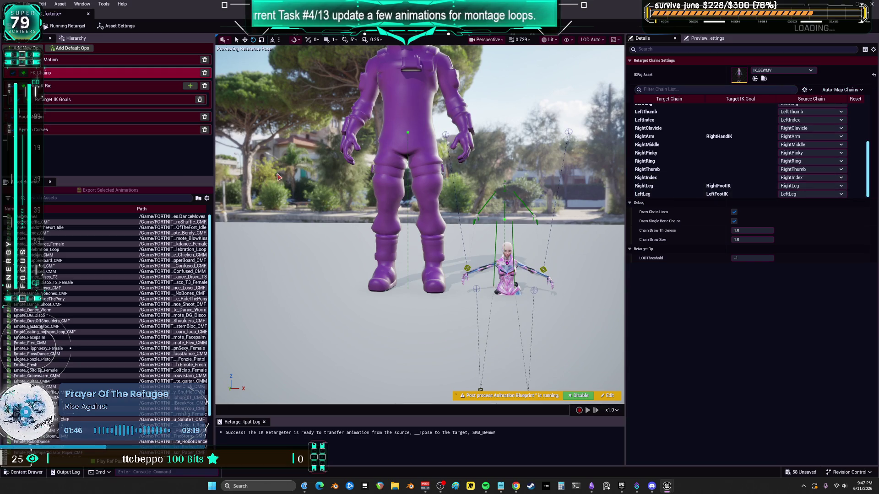
# - Inspect the IK goal settings for the RightLeg and LeftLeg goals
pyautogui.click(62, 100)
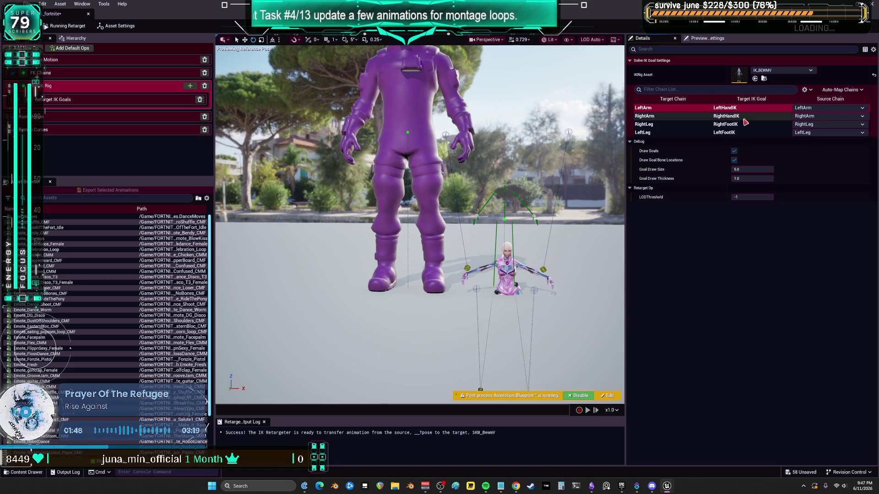
pyautogui.click(739, 124)
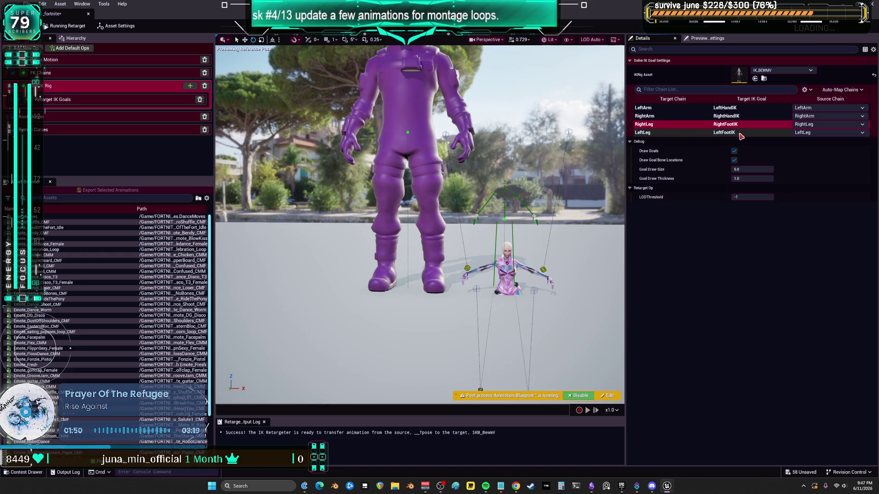
pyautogui.click(739, 134)
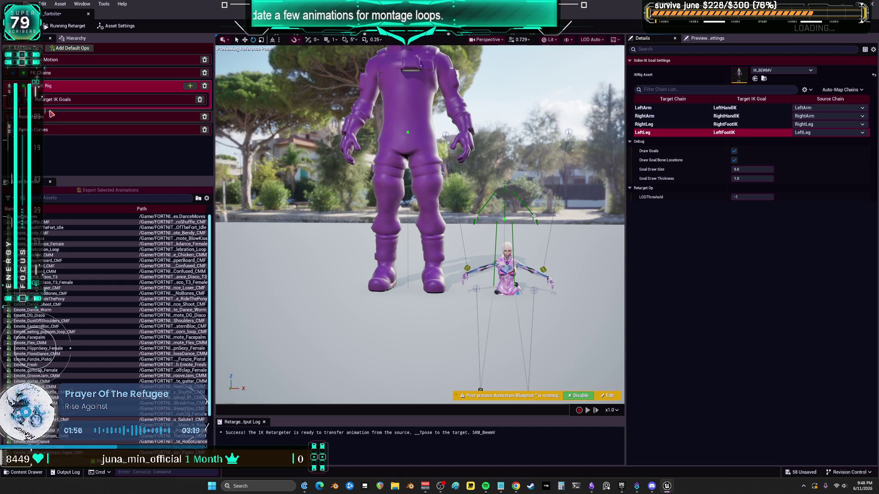
pyautogui.click(66, 100)
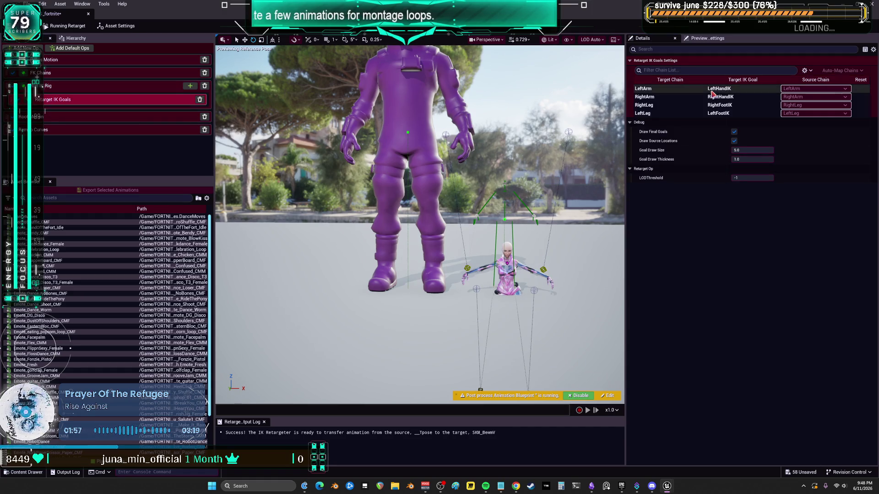
# - Review the pelvis motion, curve remapping, root motion, asset settings and chain hierarchy panels
pyautogui.click(91, 60)
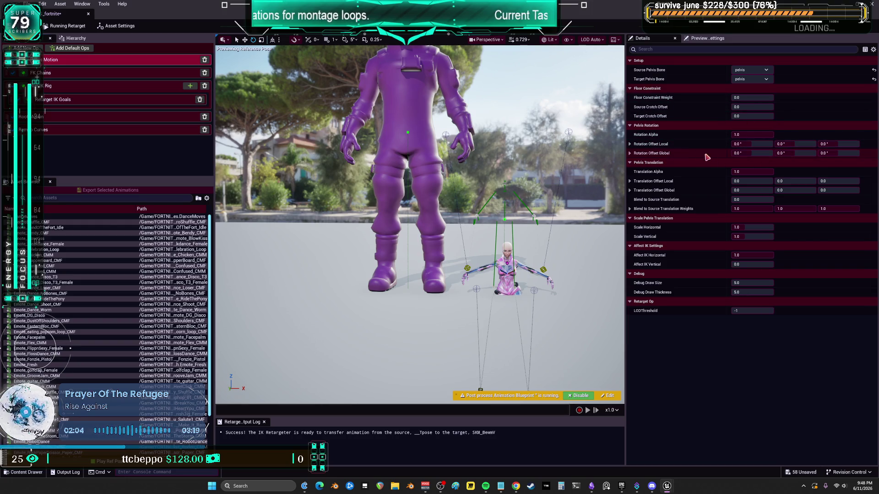
pyautogui.click(61, 130)
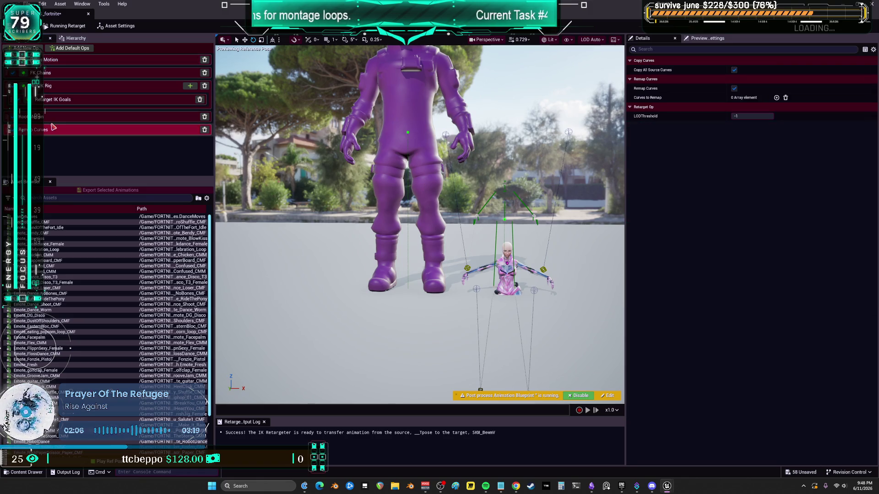
pyautogui.click(63, 117)
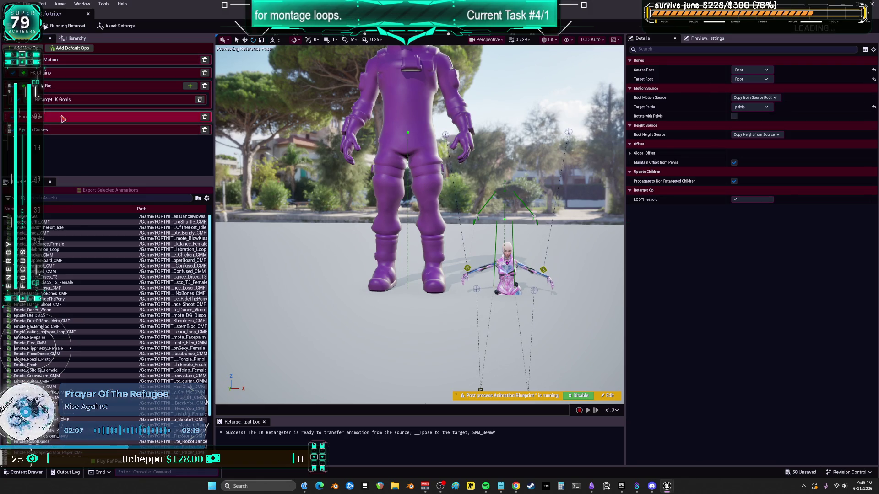
pyautogui.click(83, 156)
pyautogui.click(74, 38)
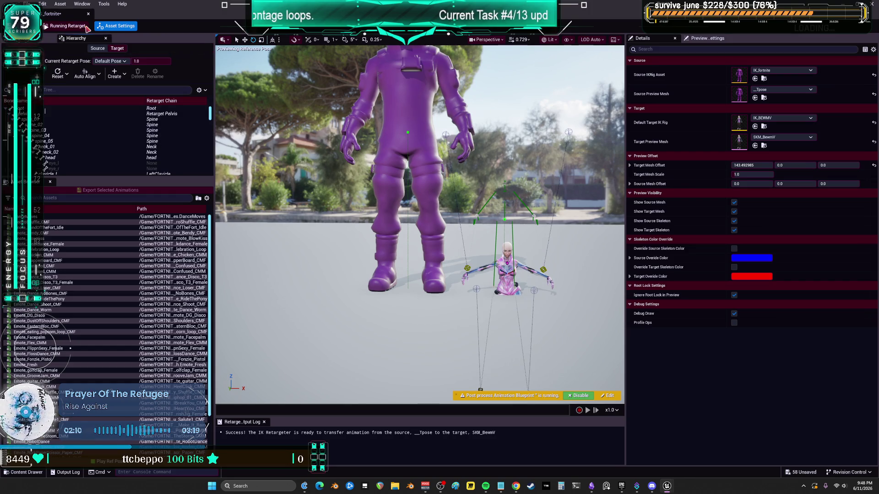
# - Preview Emote_Chicken_CMM, then stop it in retarget-pose editing mode and show the op stack
pyautogui.click(77, 27)
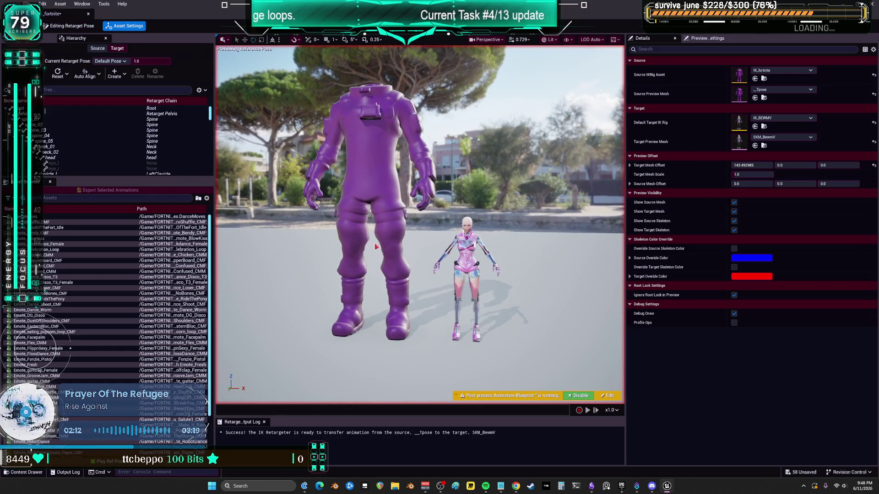
pyautogui.click(55, 254)
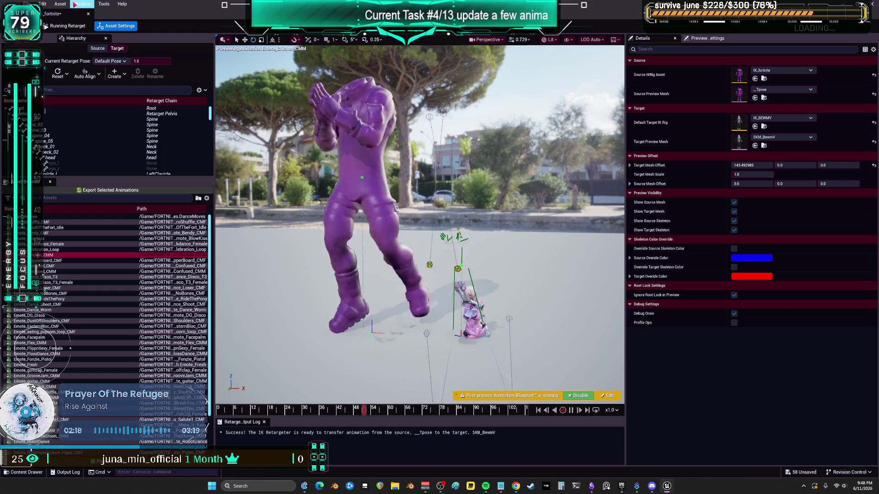
pyautogui.click(54, 27)
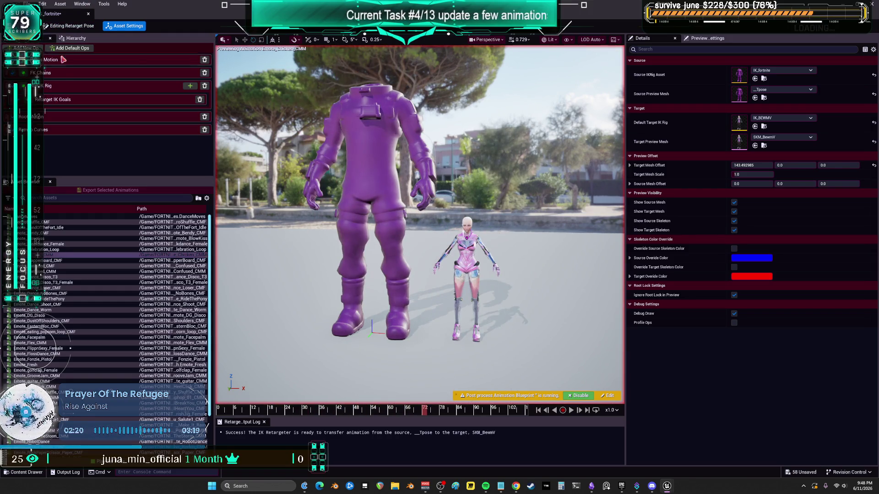
pyautogui.click(74, 60)
# - Set the Root FK chain to One to One rotation and Globally Scaled translation
pyautogui.click(77, 75)
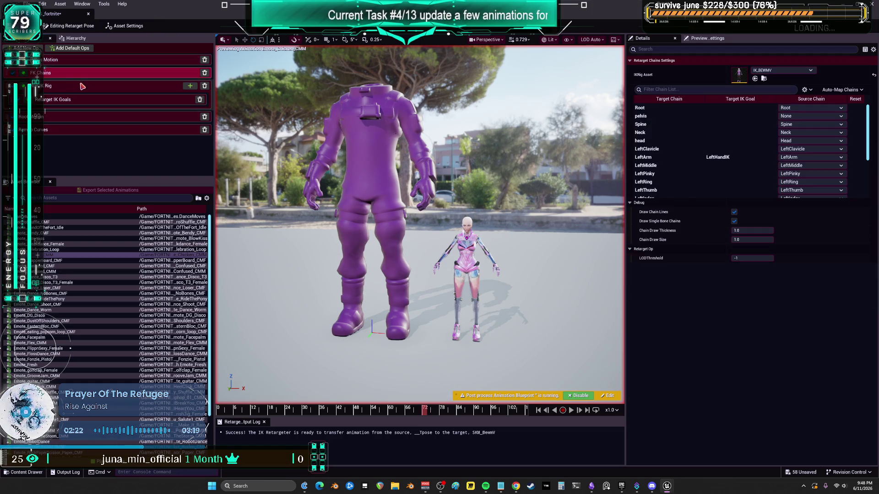
pyautogui.click(751, 108)
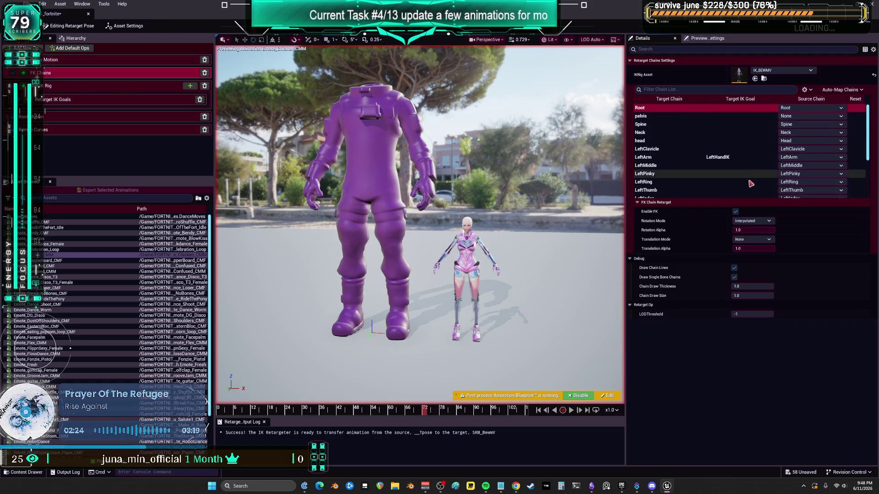
pyautogui.click(753, 221)
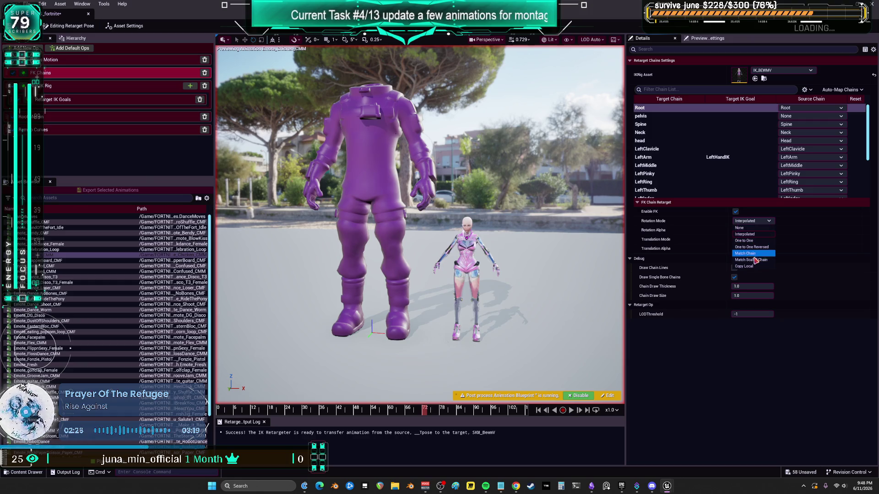
pyautogui.click(746, 241)
pyautogui.click(753, 239)
pyautogui.click(765, 252)
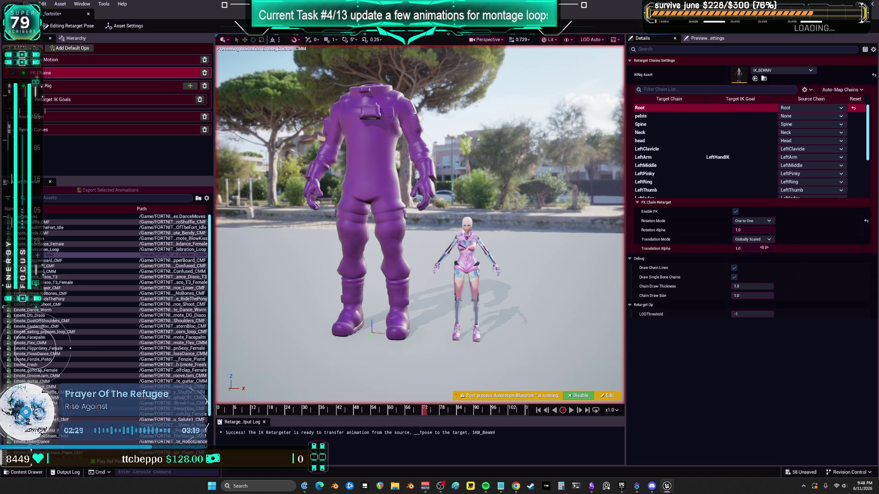
# - Set all left and right finger chains to Copy Local rotation, then preview Emote_DustOffShoulders_CMF
pyautogui.click(659, 117)
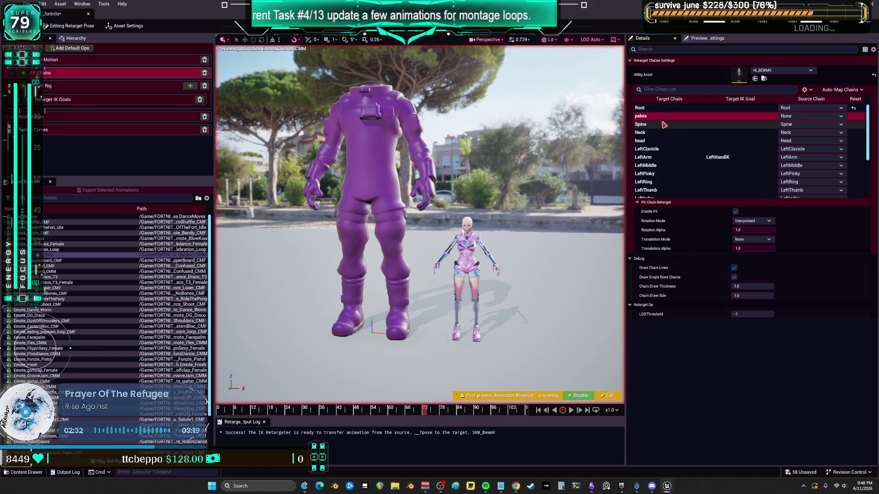
pyautogui.click(665, 125)
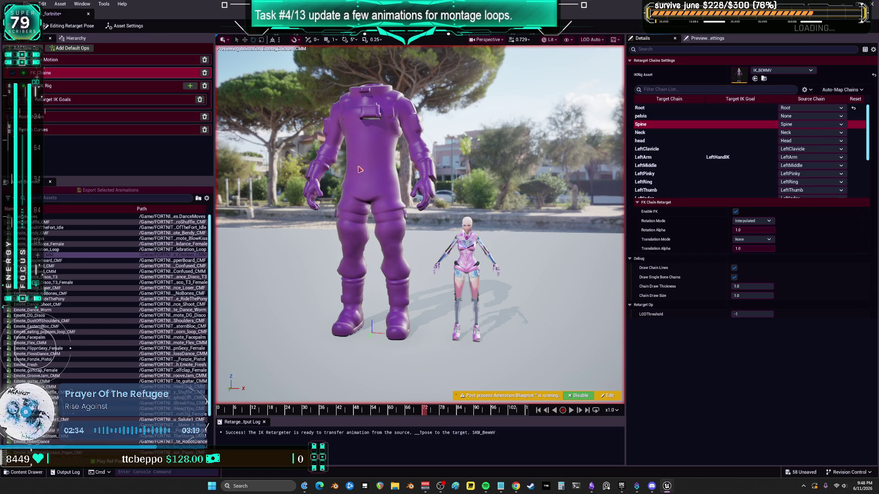
pyautogui.click(658, 149)
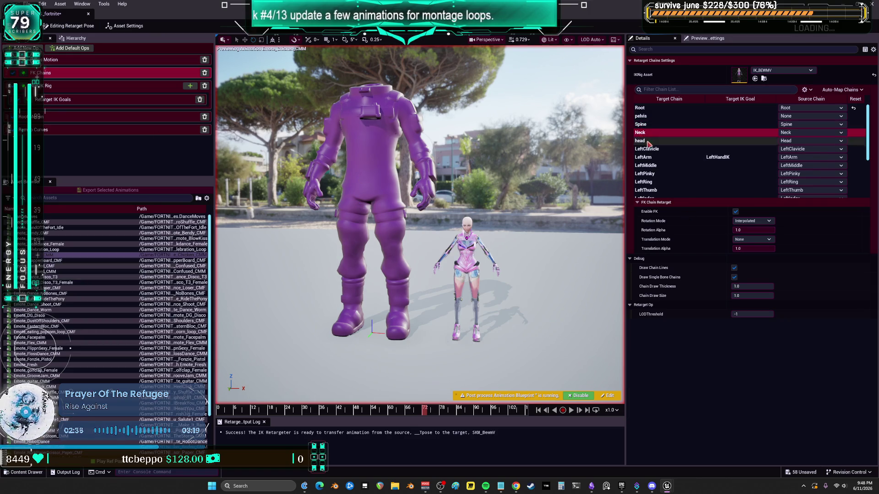
pyautogui.press('Down')
pyautogui.press('Down')
pyautogui.press('Down')
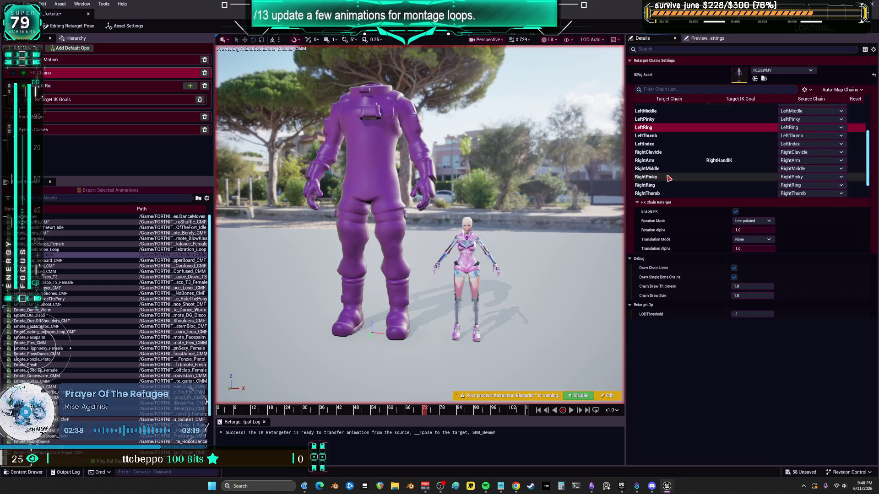
pyautogui.press('Down')
pyautogui.press('Down')
pyautogui.press('Down')
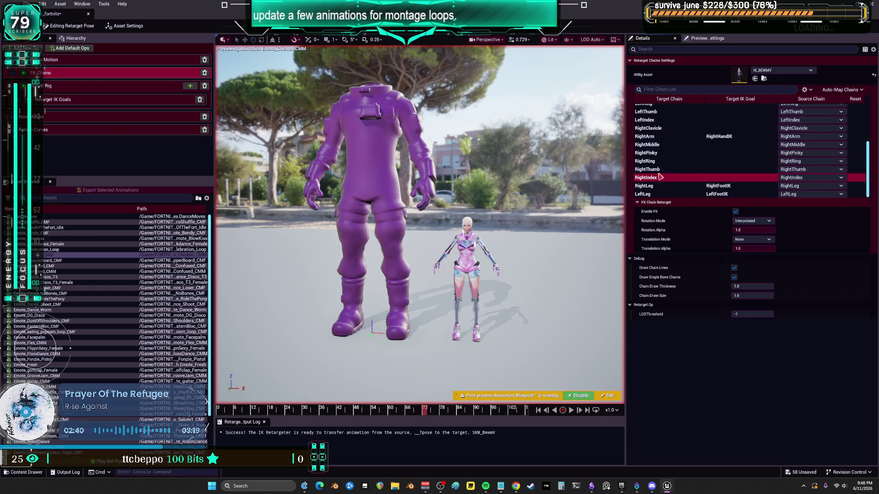
pyautogui.keyDown('shift'); pyautogui.click(658, 146); pyautogui.keyUp('shift')
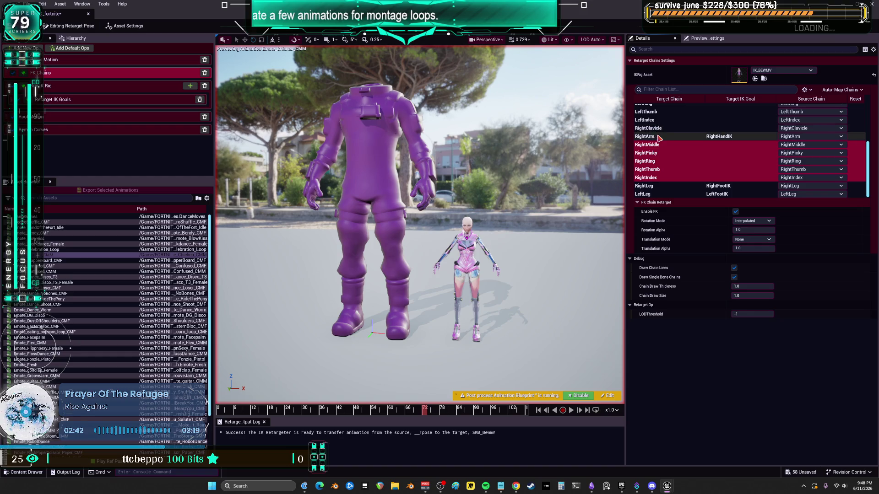
pyautogui.scroll(2, 661, 141)
pyautogui.keyDown('ctrl'); pyautogui.click(646, 163); pyautogui.keyUp('ctrl')
pyautogui.keyDown('ctrl'); pyautogui.keyDown('shift'); pyautogui.click(646, 131); pyautogui.keyUp('shift'); pyautogui.keyUp('ctrl')
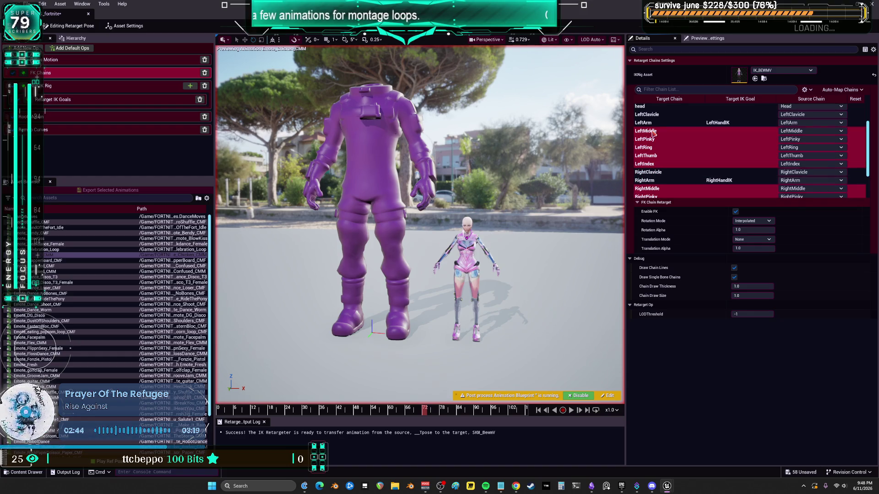
pyautogui.click(752, 221)
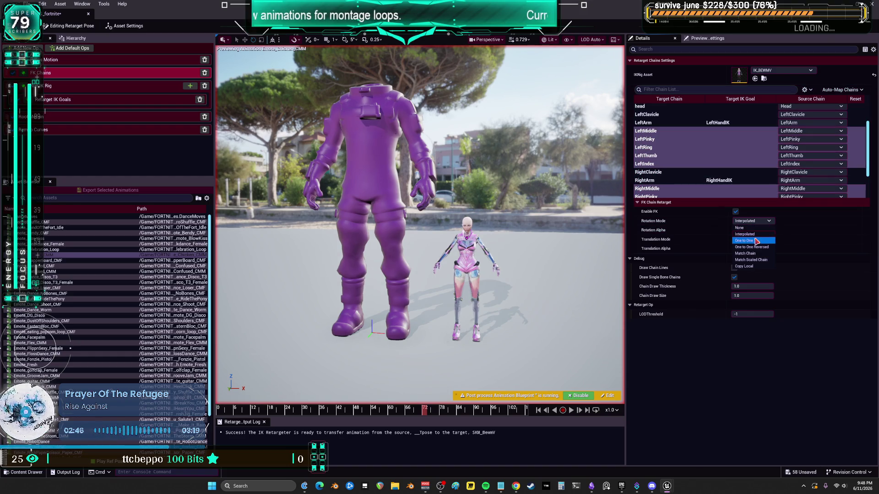
pyautogui.click(758, 266)
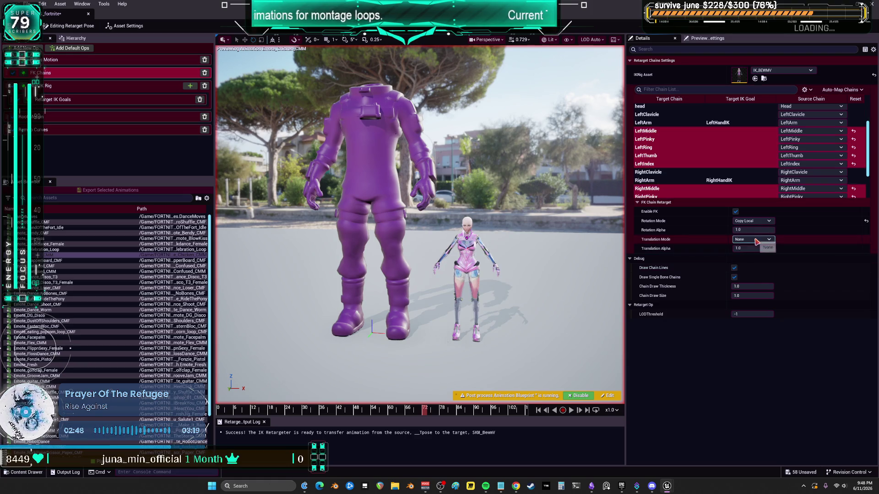
pyautogui.click(755, 240)
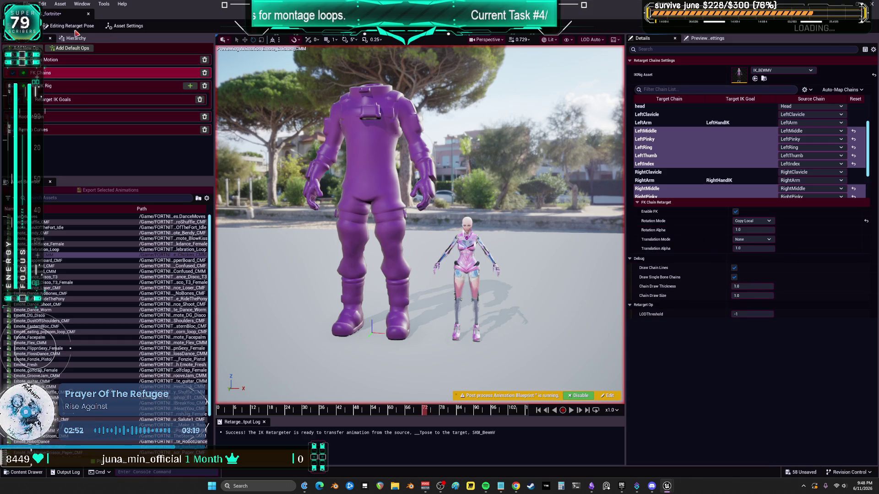
pyautogui.click(41, 321)
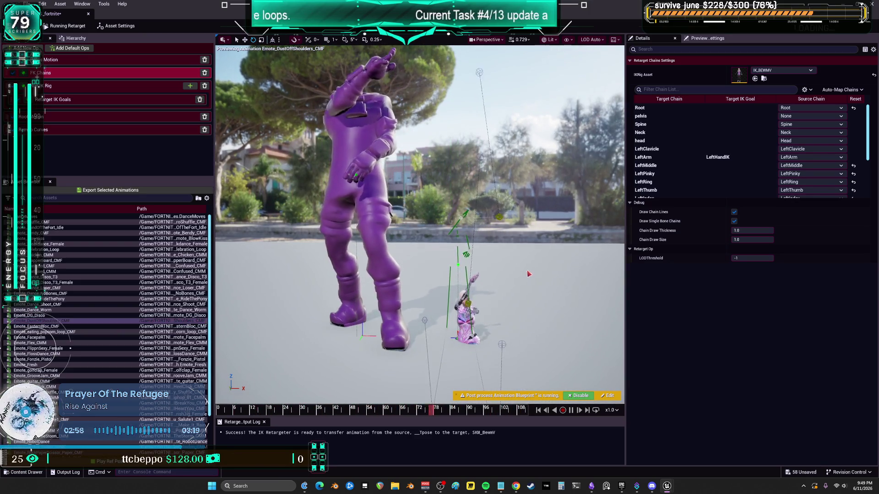
# - Review the Retarget IK Goals settings for the LeftArm, RightArm and RightLeg goals
pyautogui.click(115, 86)
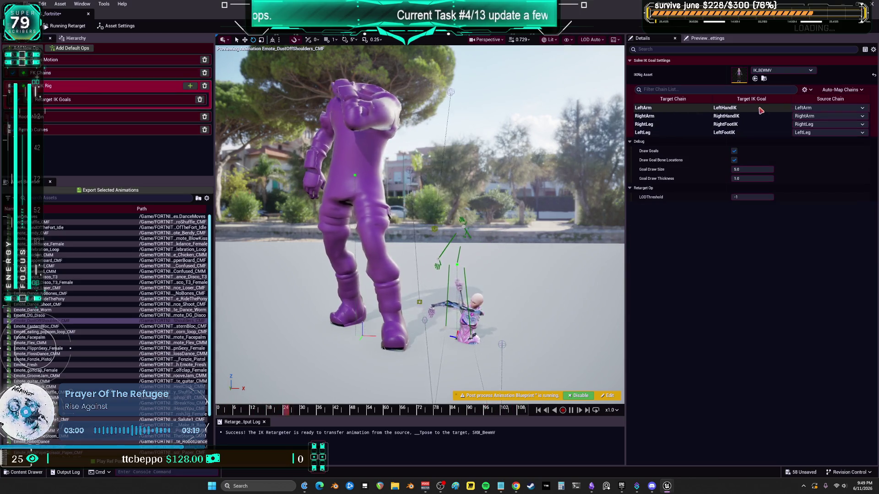
pyautogui.press('Down')
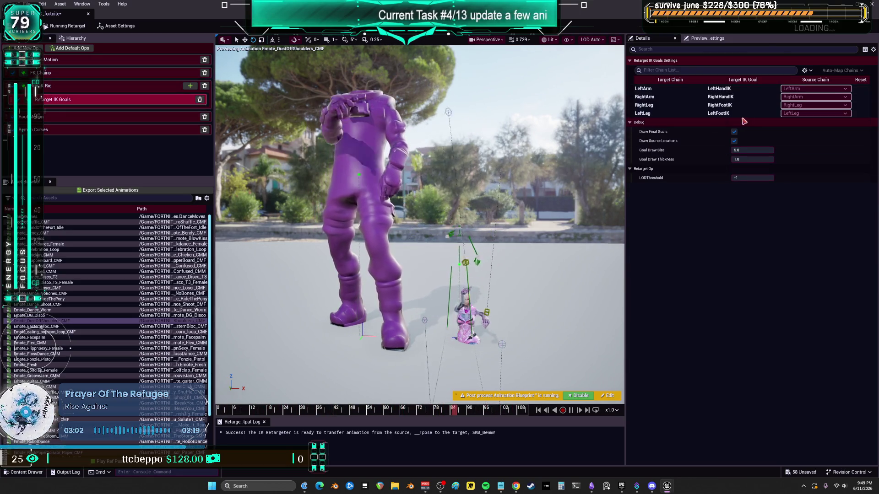
pyautogui.click(662, 90)
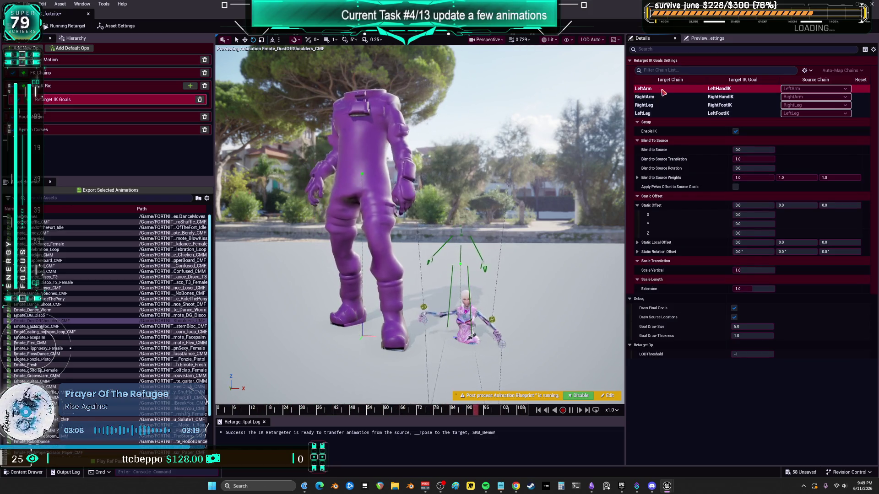
pyautogui.click(668, 106)
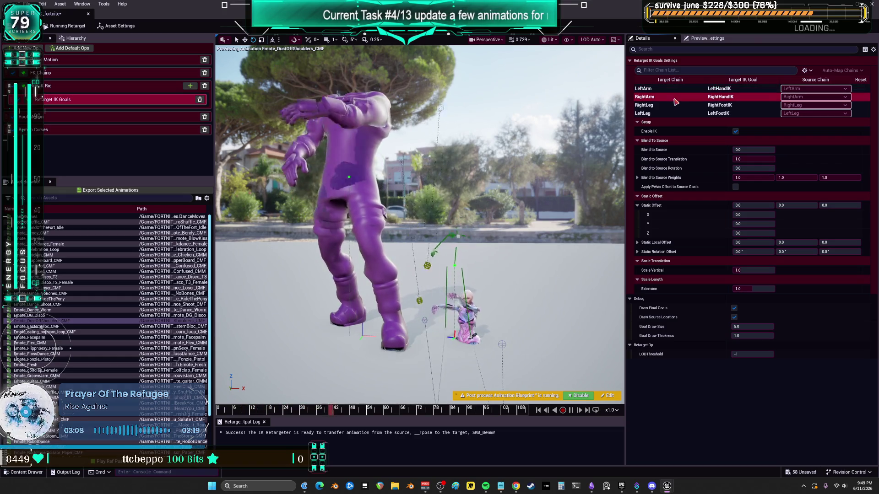
pyautogui.click(666, 121)
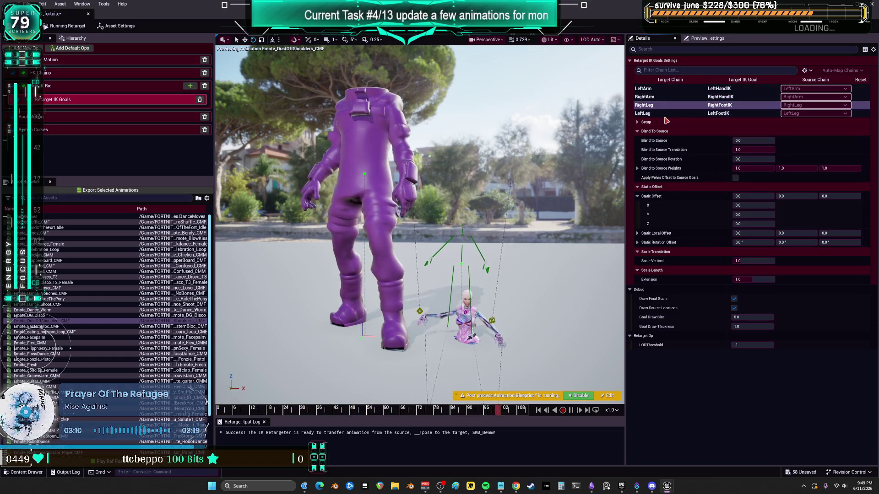
pyautogui.click(70, 90)
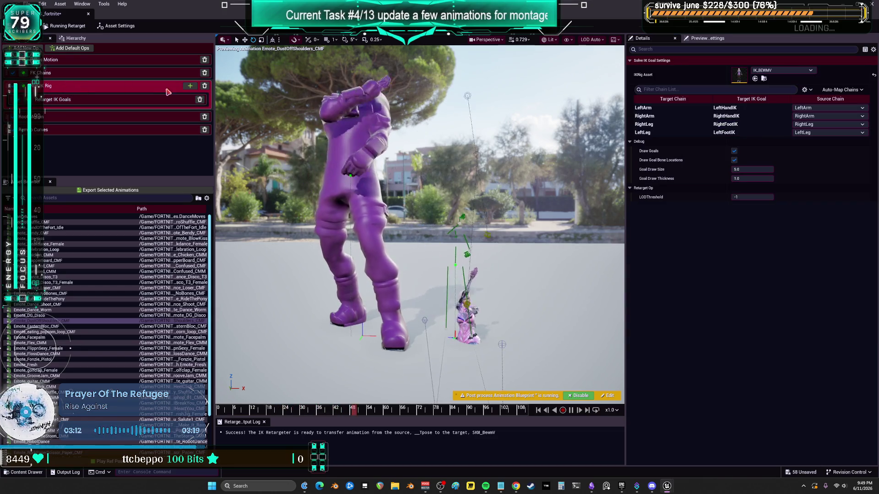
# - Add a Floor Constraint op enabled on LeftLeg and RightLeg, then delete the Root Motion op
pyautogui.click(190, 85)
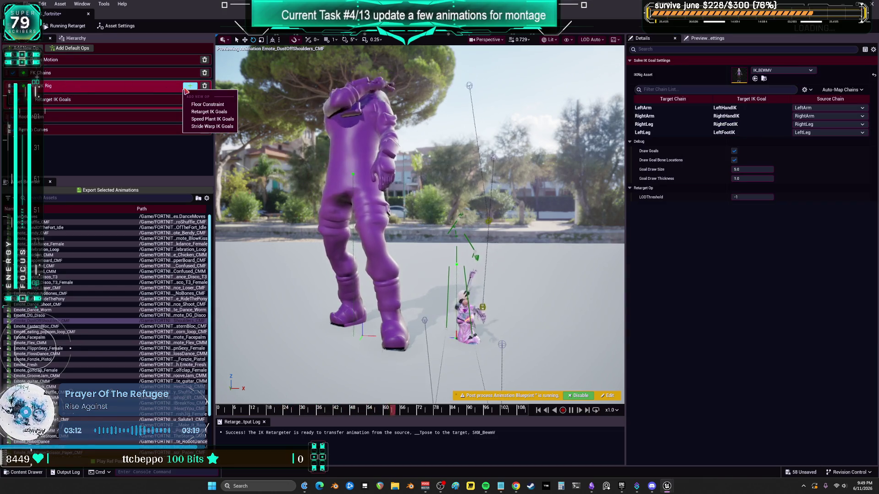
pyautogui.click(222, 105)
pyautogui.click(78, 113)
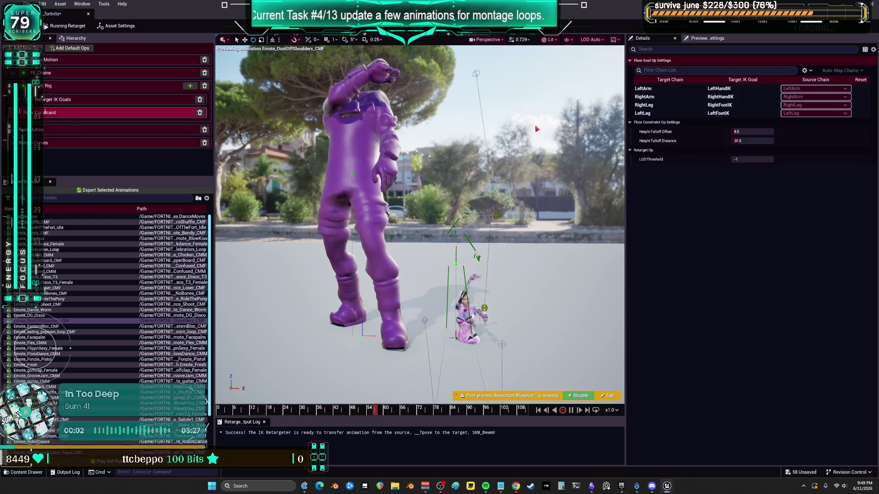
pyautogui.click(705, 88)
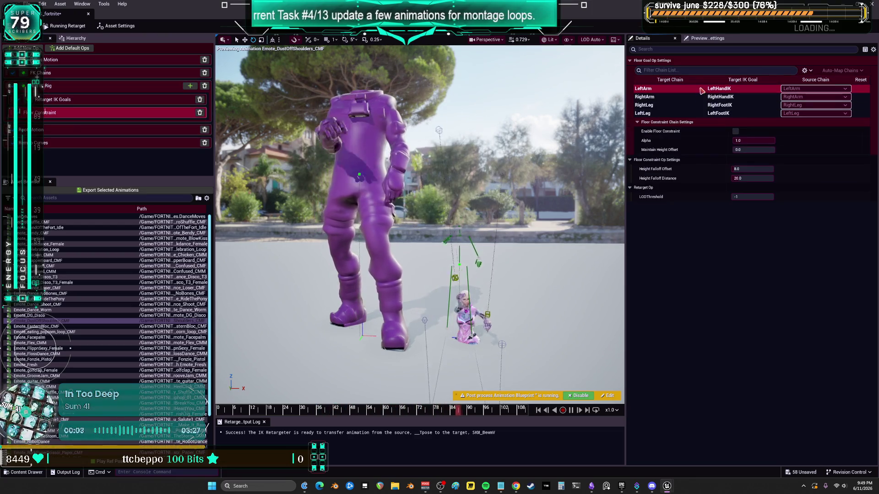
pyautogui.click(696, 113)
pyautogui.click(735, 132)
pyautogui.click(668, 105)
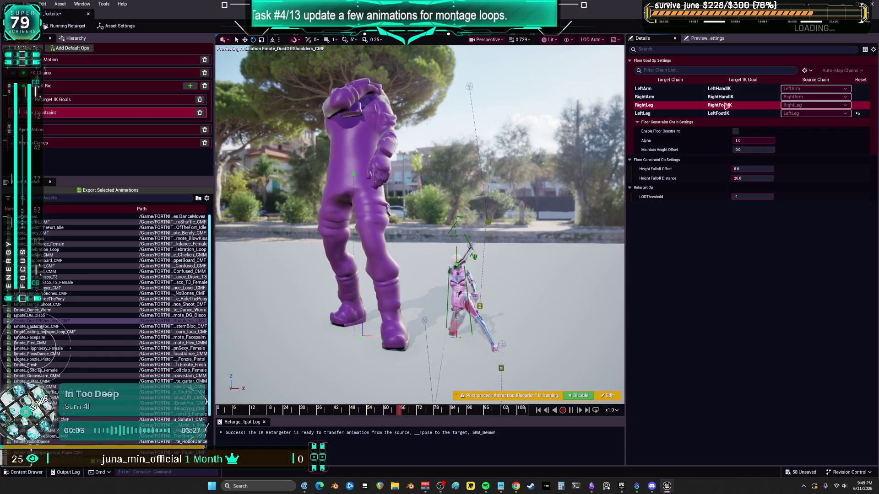
pyautogui.click(736, 132)
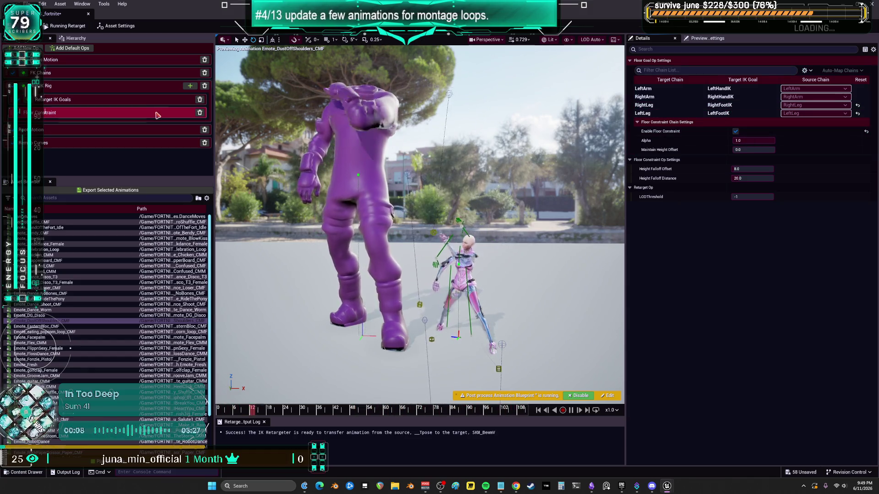
pyautogui.click(58, 131)
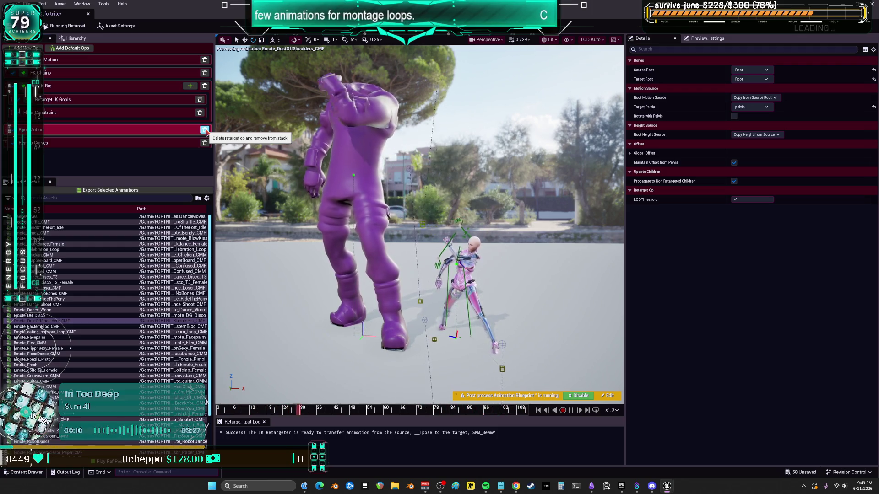
pyautogui.click(205, 131)
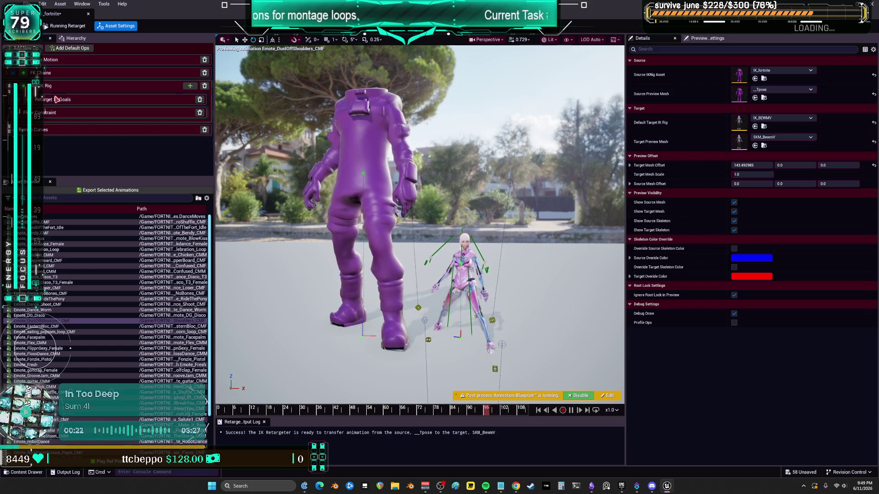
# - Clear the retarget op stack and repopulate it with the default ops
pyautogui.click(192, 61)
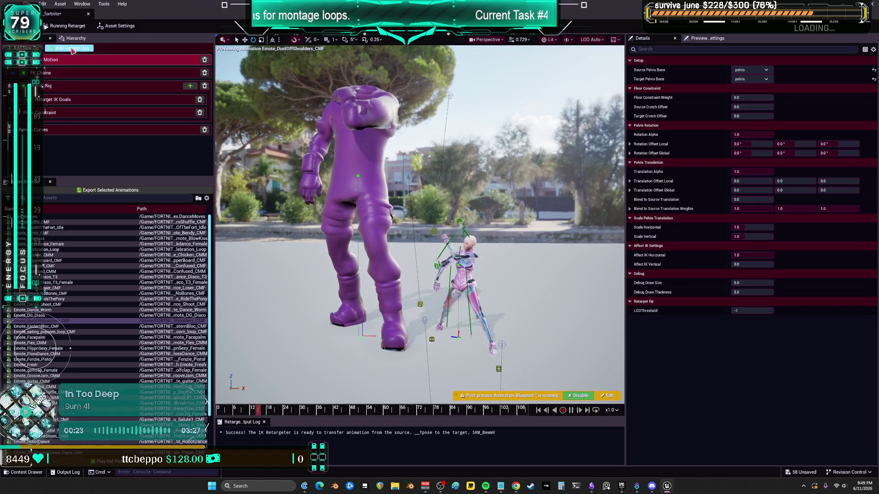
pyautogui.click(205, 60)
pyautogui.click(72, 48)
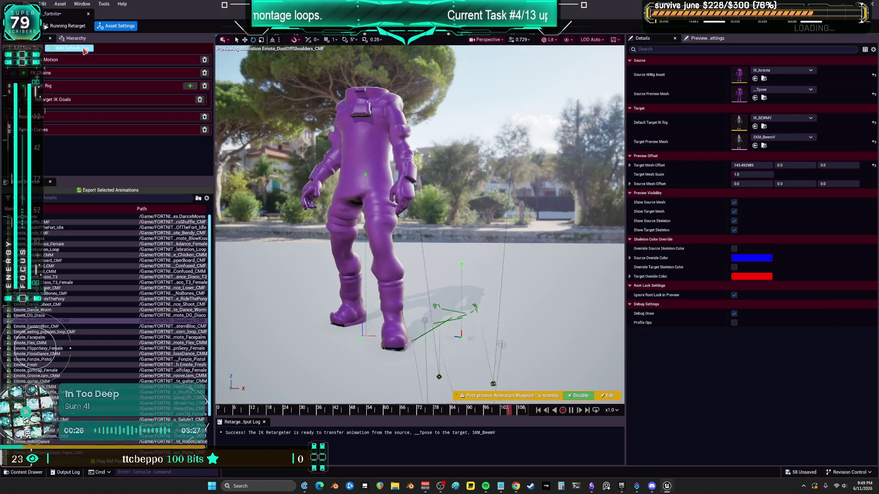
# - Switch to Editing Retarget Pose with an enlarged Hierarchy showing the Target skeleton's bones
pyautogui.click(67, 26)
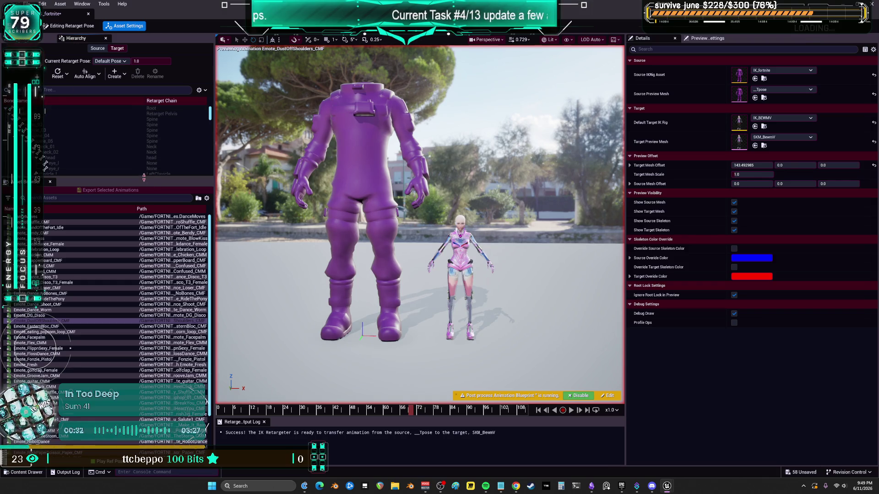
pyautogui.moveTo(141, 176); pyautogui.dragTo(140, 252)
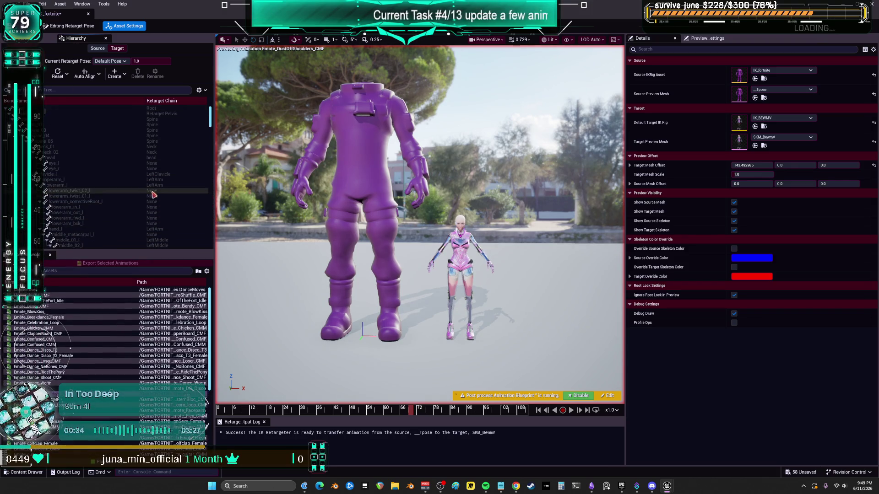
pyautogui.click(43, 112)
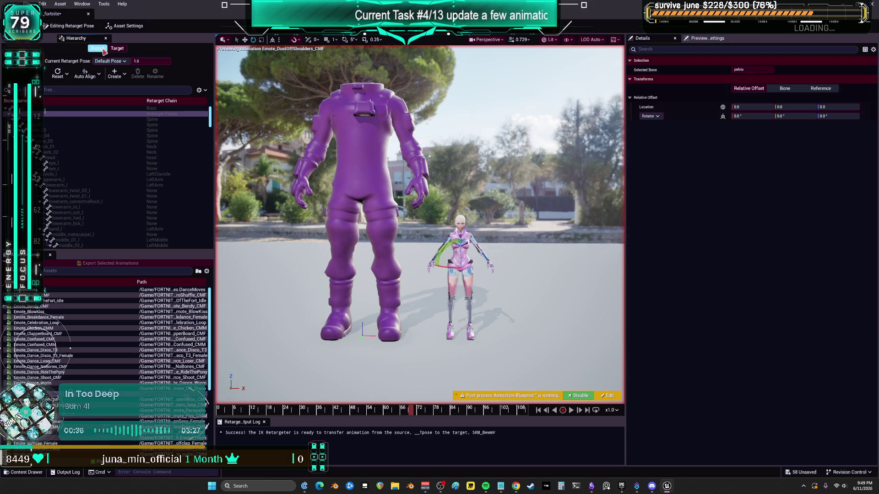
pyautogui.click(119, 49)
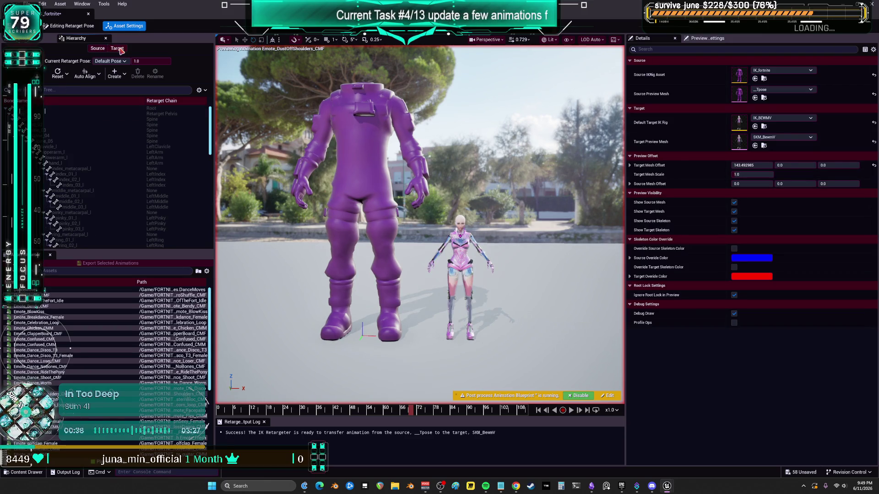
pyautogui.scroll(-5, 121, 133)
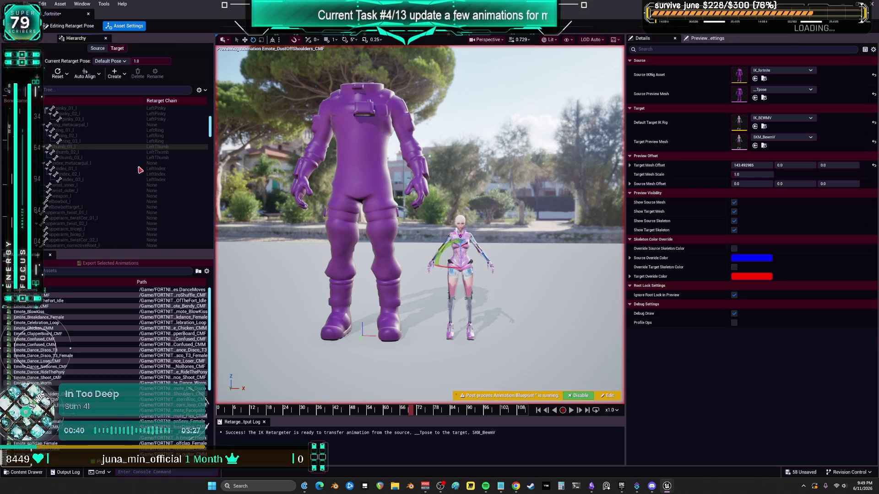
# - Auto-align all target skeleton bones to the source pose and frame the character
pyautogui.scroll(3, 131, 151)
pyautogui.hotkey('ctrl', 'a')
pyautogui.click(84, 76)
pyautogui.click(109, 98)
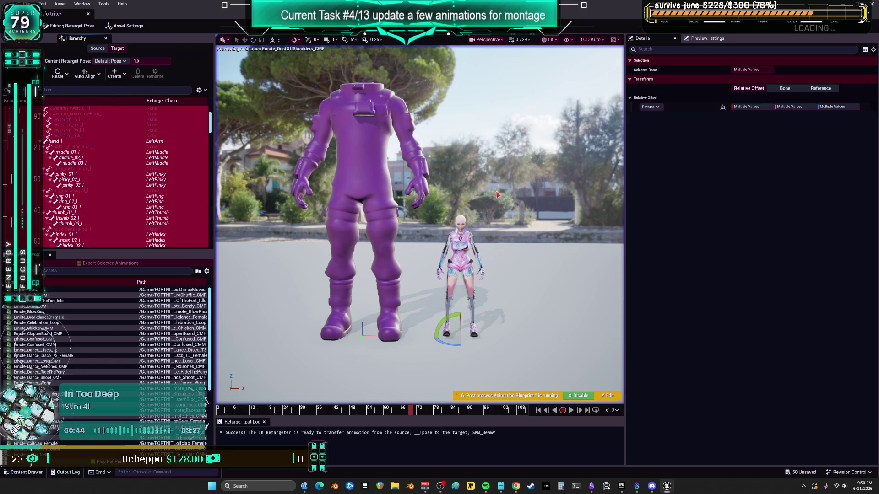
pyautogui.press('f')
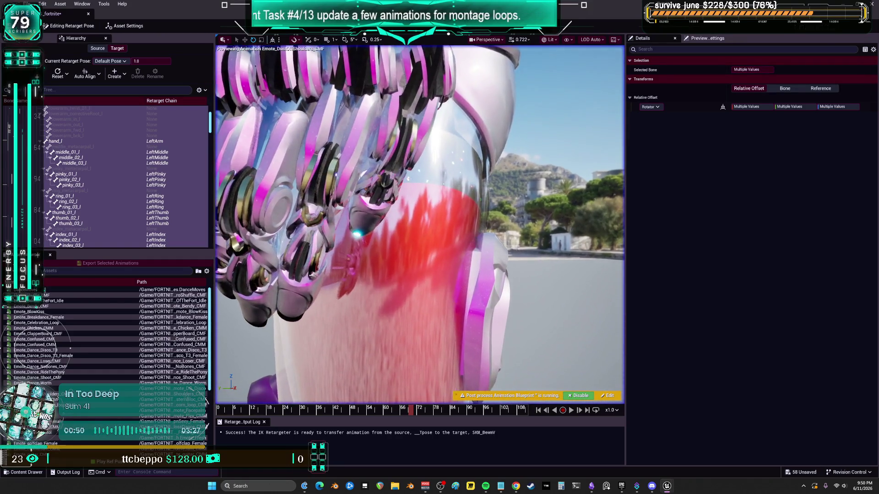
# - Select the right-hand middle, pinky, ring, thumb and index finger bones, excluding wrist_outer_r
pyautogui.click(91, 158)
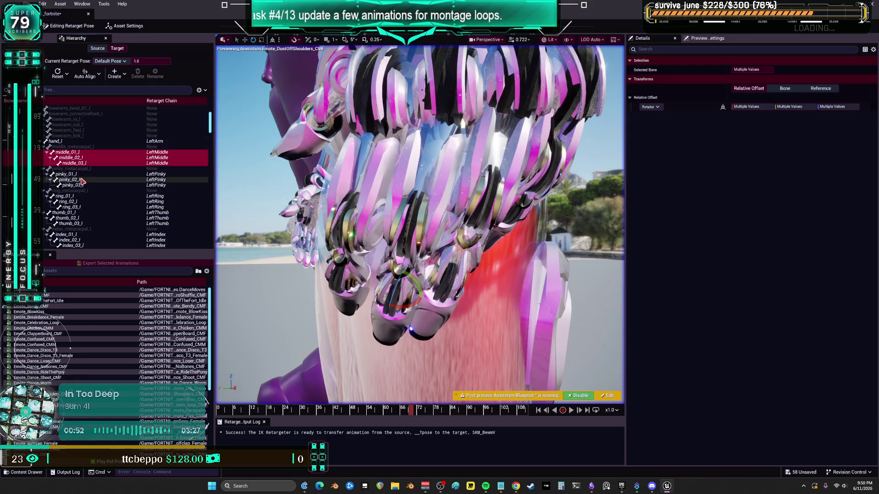
pyautogui.keyDown('ctrl'); pyautogui.click(91, 202); pyautogui.keyUp('ctrl')
pyautogui.keyDown('ctrl'); pyautogui.click(105, 218); pyautogui.keyUp('ctrl')
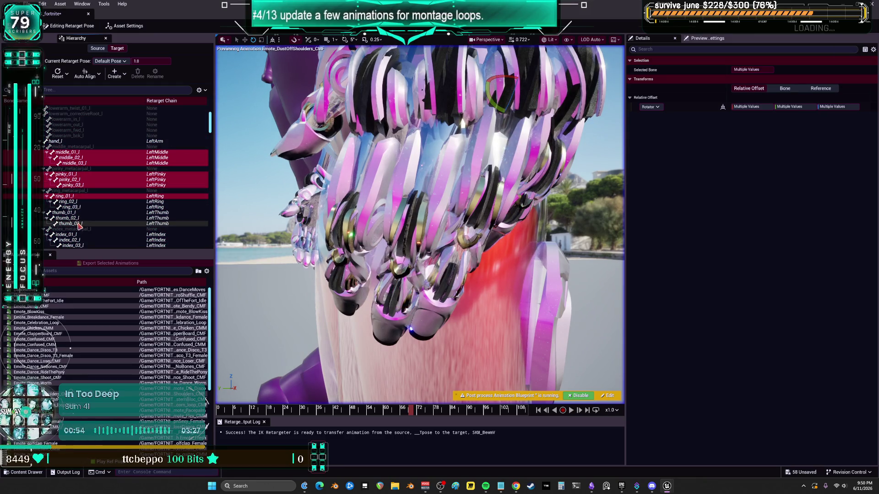
pyautogui.scroll(-1, 116, 221)
pyautogui.scroll(-3, 116, 221)
pyautogui.scroll(-5, 147, 210)
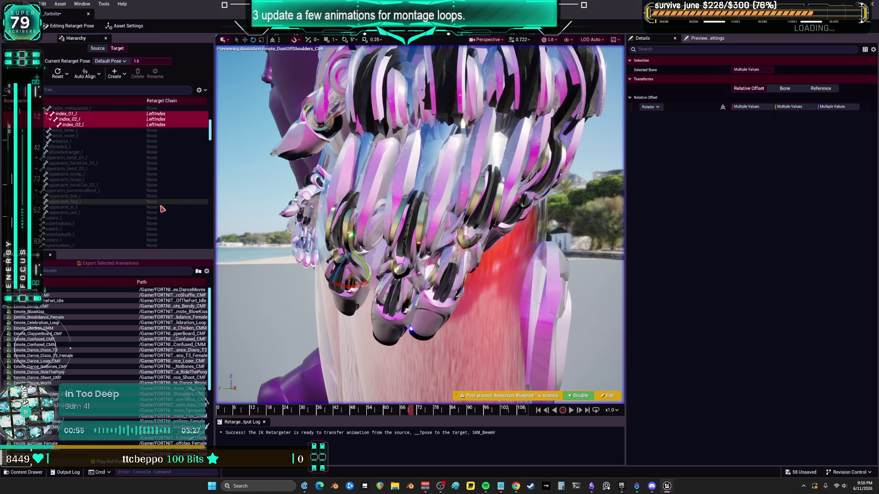
pyautogui.scroll(-4, 159, 204)
pyautogui.click(75, 161)
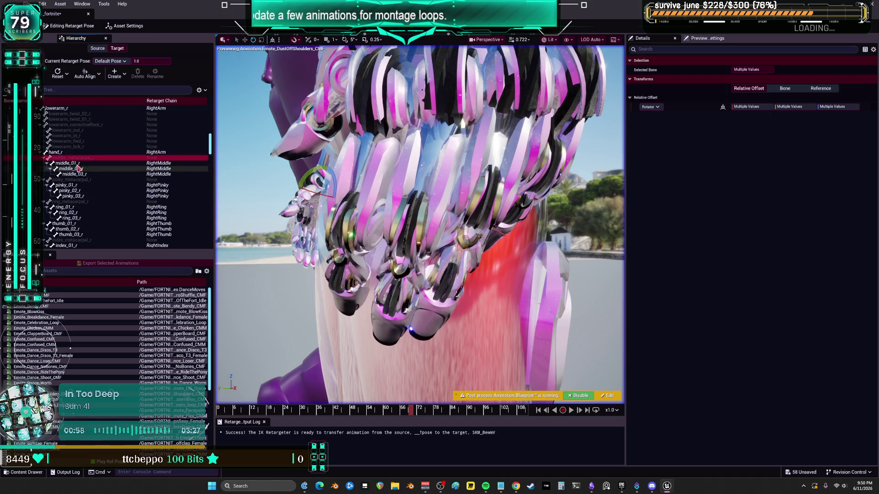
pyautogui.keyDown('ctrl'); pyautogui.click(69, 188); pyautogui.keyUp('ctrl')
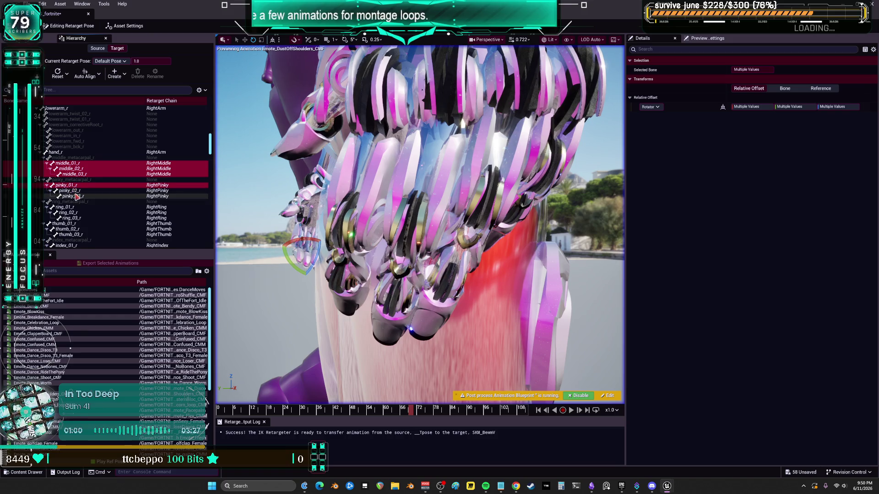
pyautogui.keyDown('ctrl'); pyautogui.click(74, 213); pyautogui.keyUp('ctrl')
pyautogui.keyDown('shift'); pyautogui.click(74, 236); pyautogui.keyUp('shift')
pyautogui.scroll(-3, 78, 215)
pyautogui.keyDown('shift'); pyautogui.click(76, 202); pyautogui.keyUp('shift')
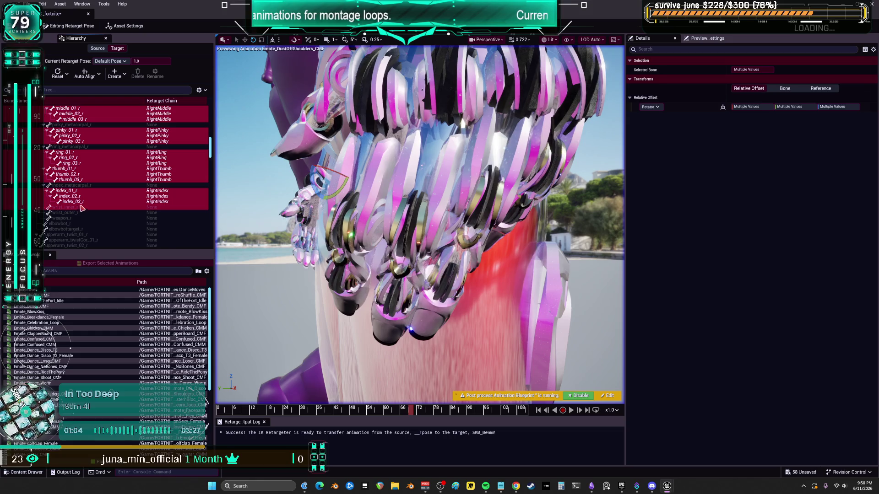
pyautogui.keyDown('shift'); pyautogui.click(81, 213); pyautogui.keyUp('shift')
pyautogui.keyDown('ctrl'); pyautogui.click(77, 214); pyautogui.keyUp('ctrl')
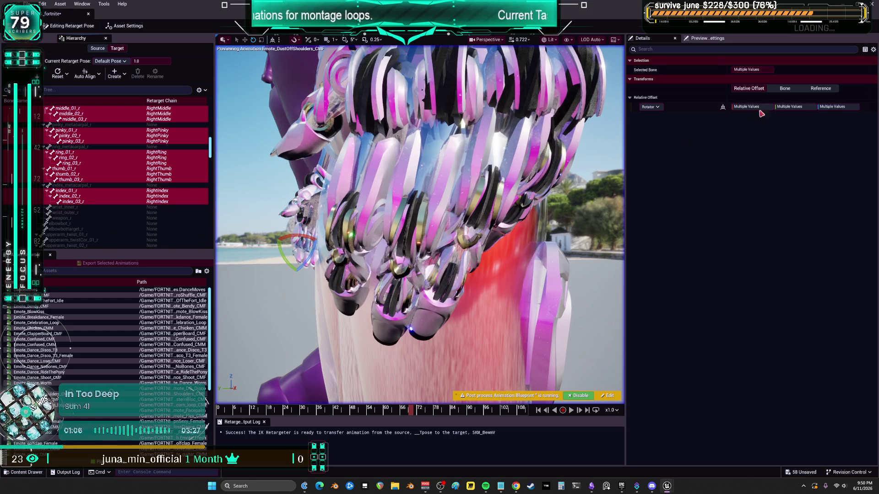
# - Set the selected finger bones' roll and pitch rotation offsets to 0
pyautogui.click(766, 108)
pyautogui.write('0')
pyautogui.click(783, 106)
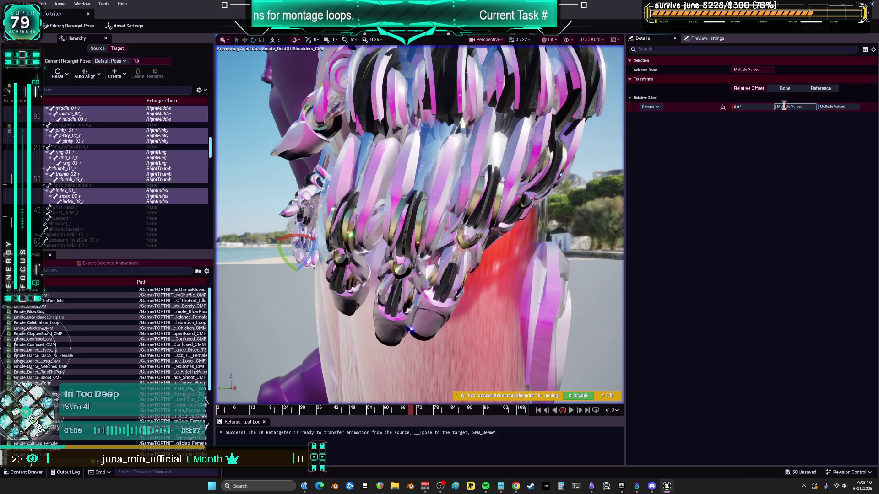
pyautogui.click(784, 106)
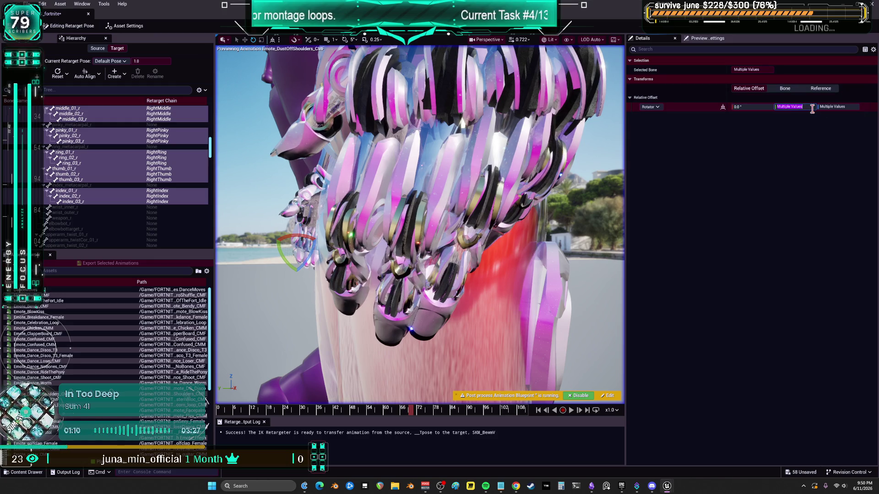
pyautogui.write('0')
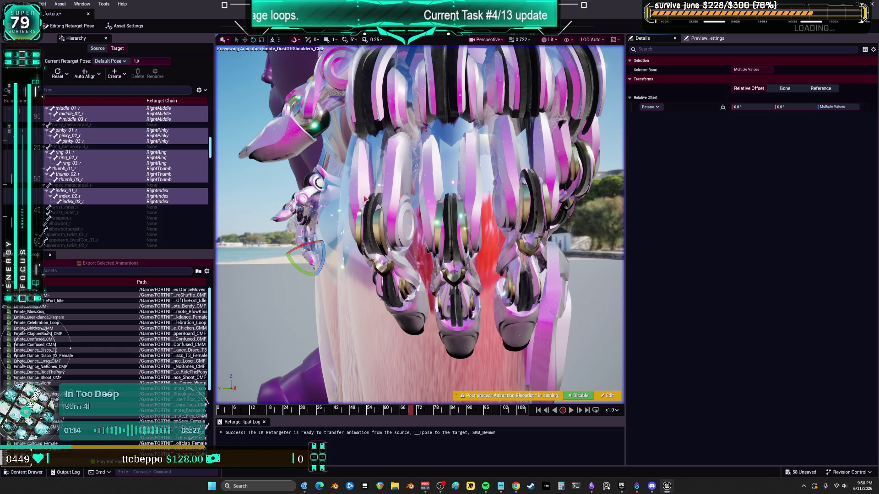
pyautogui.write('f')
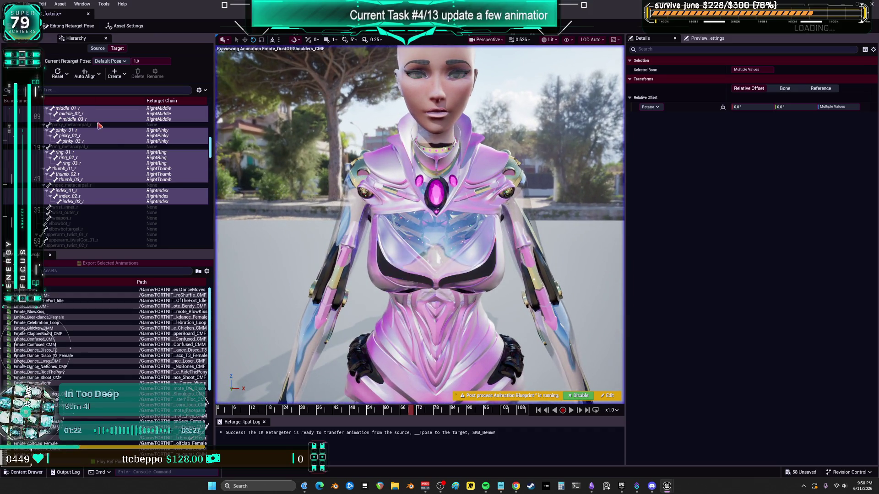
# - Zero the rotation offsets of the spine bones from pelvis to head
pyautogui.scroll(5, 92, 115)
pyautogui.click(53, 207)
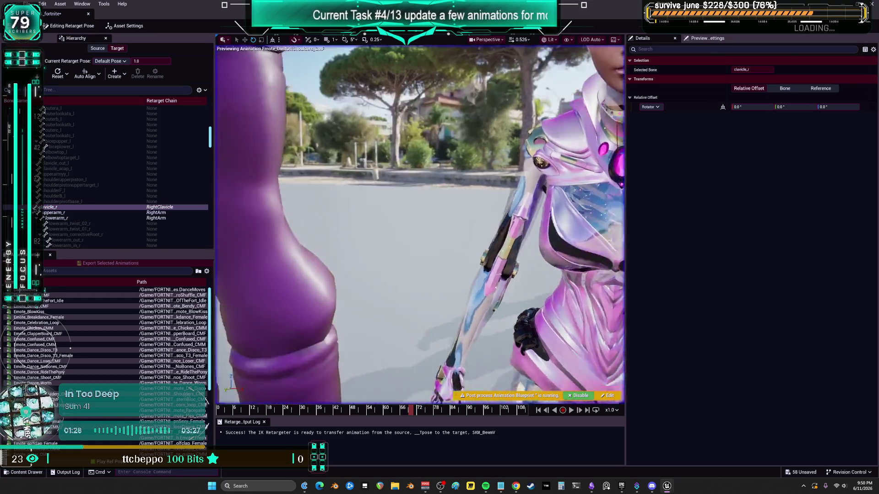
pyautogui.scroll(5, 81, 148)
pyautogui.scroll(10, 81, 149)
pyautogui.click(50, 157)
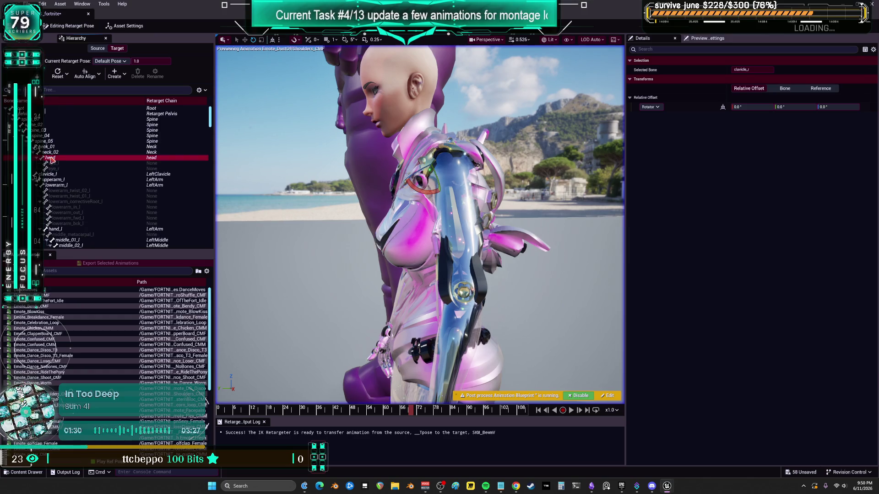
pyautogui.keyDown('shift'); pyautogui.click(57, 114); pyautogui.keyUp('shift')
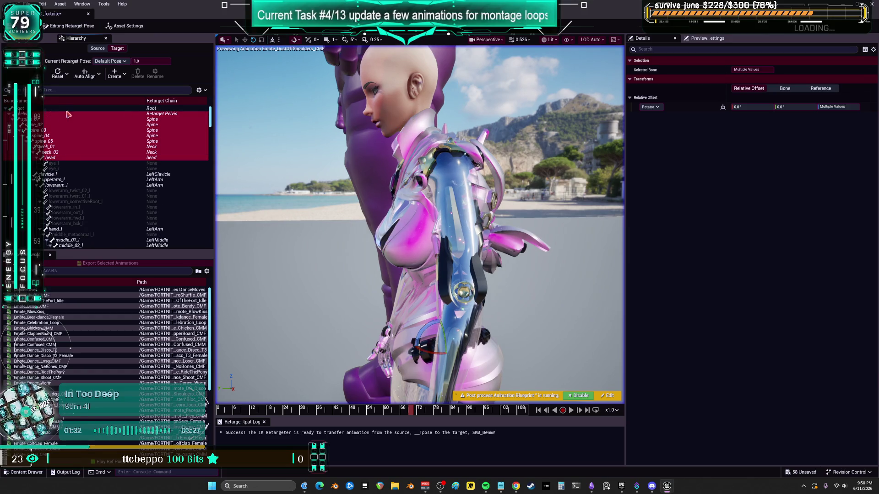
pyautogui.click(823, 107)
pyautogui.moveTo(386, 215); pyautogui.dragTo(387, 243)
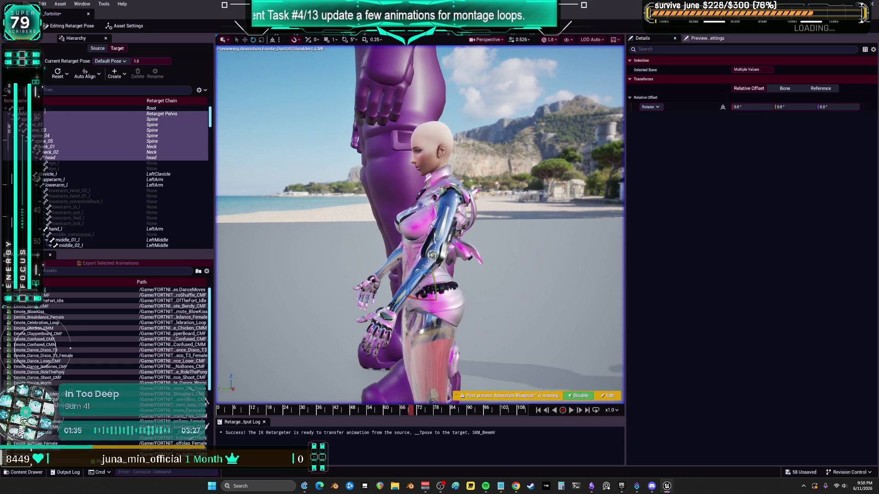
# - Auto-align the upperarm_l bone to the source pose with Align Selected
pyautogui.click(63, 180)
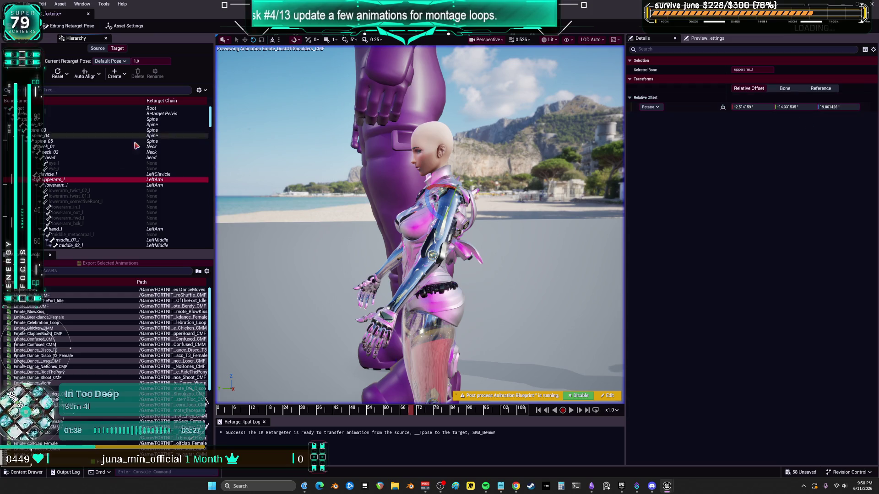
pyautogui.click(98, 76)
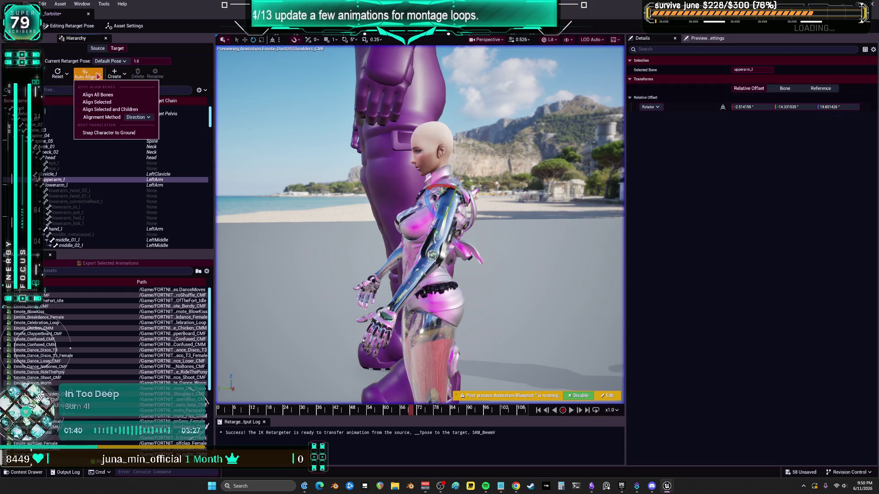
pyautogui.click(110, 102)
pyautogui.scroll(-3, 91, 189)
pyautogui.click(56, 120)
# - Auto-align the right upper arm bone to the source, then view the retargeter's asset settings
pyautogui.scroll(-10, 60, 128)
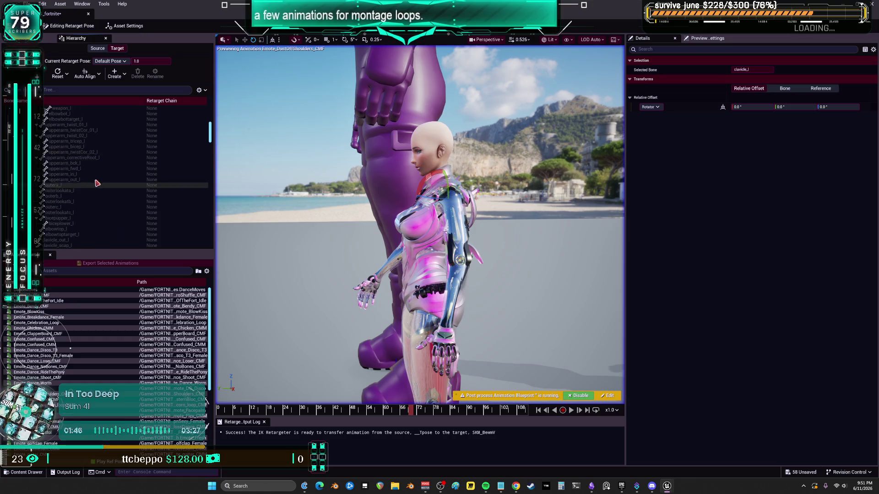
pyautogui.click(55, 136)
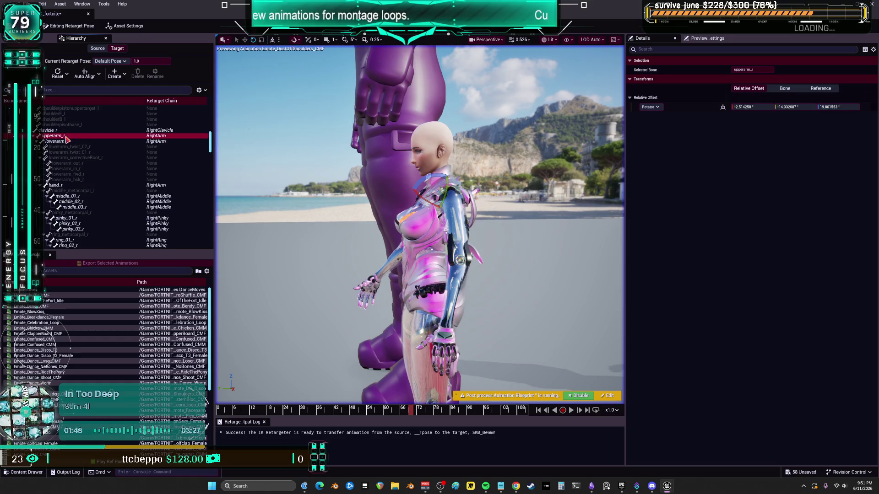
pyautogui.click(85, 74)
pyautogui.click(115, 103)
pyautogui.moveTo(333, 184)
pyautogui.mouseDown()
pyautogui.moveTo(425, 185)
pyautogui.moveTo(371, 185)
pyautogui.moveTo(366, 231)
pyautogui.moveTo(366, 196)
pyautogui.moveTo(376, 187)
pyautogui.mouseUp()
pyautogui.scroll(3, 426, 185)
pyautogui.click(315, 141)
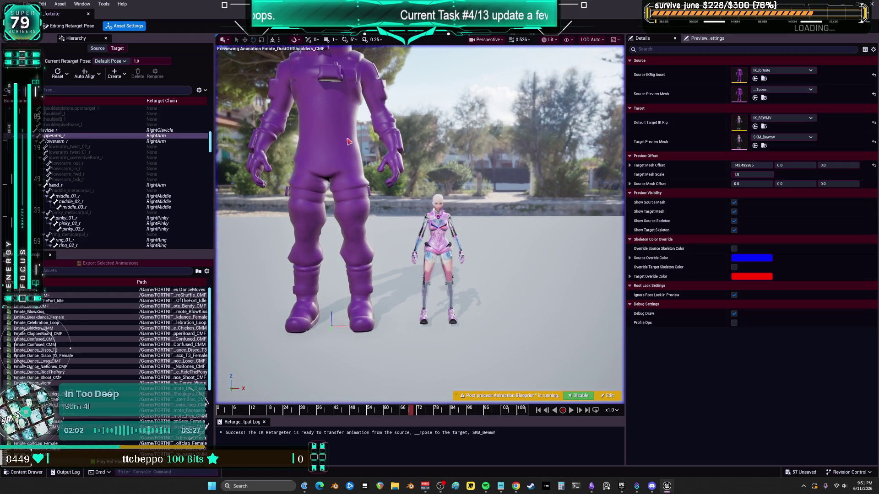
# - Set Target Mesh Scale to about 2.27 and preview Emote_ClapperBoard_CMF on both characters
pyautogui.moveTo(735, 175); pyautogui.dragTo(842, 176)
pyautogui.moveTo(554, 197)
pyautogui.mouseDown()
pyautogui.moveTo(554, 115)
pyautogui.moveTo(551, 215)
pyautogui.mouseUp()
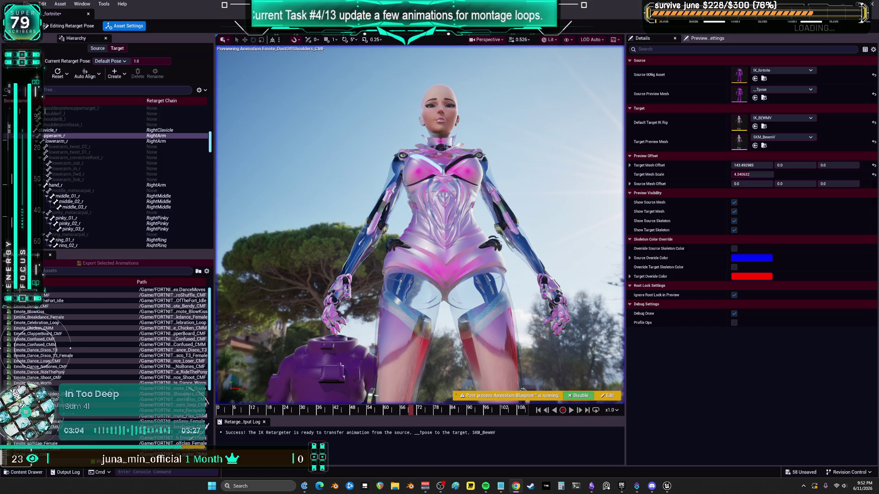
pyautogui.click(874, 174)
pyautogui.scroll(-5, 588, 215)
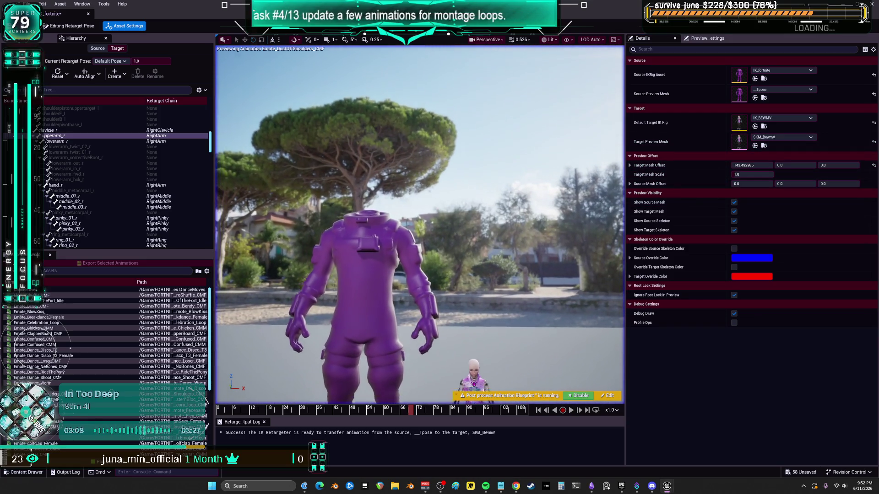
pyautogui.moveTo(750, 174); pyautogui.dragTo(785, 174)
pyautogui.click(38, 333)
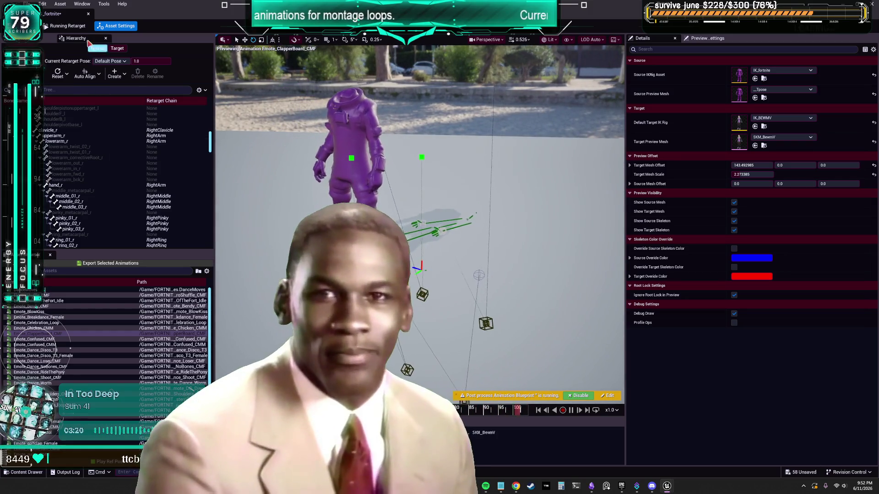
# - Set the pelvis chain's Source Chain to None in FK Chains, then open the IK_BEWMV rig
pyautogui.click(37, 38)
pyautogui.click(48, 60)
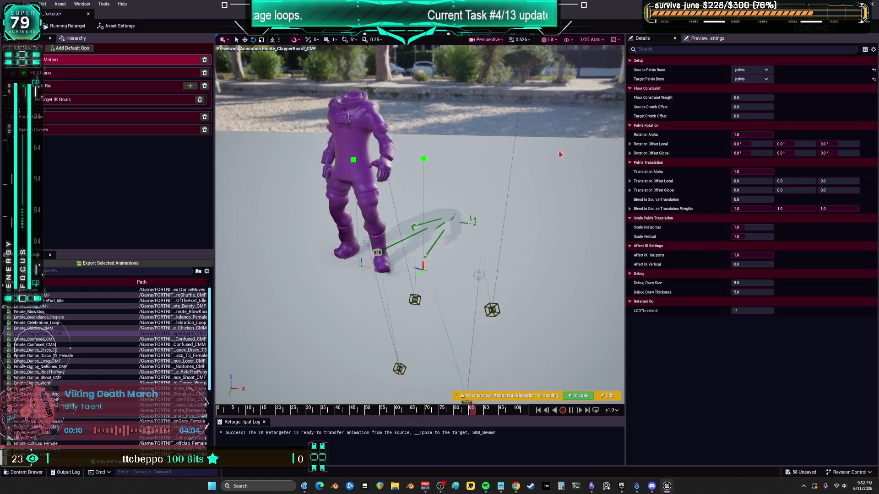
pyautogui.click(67, 78)
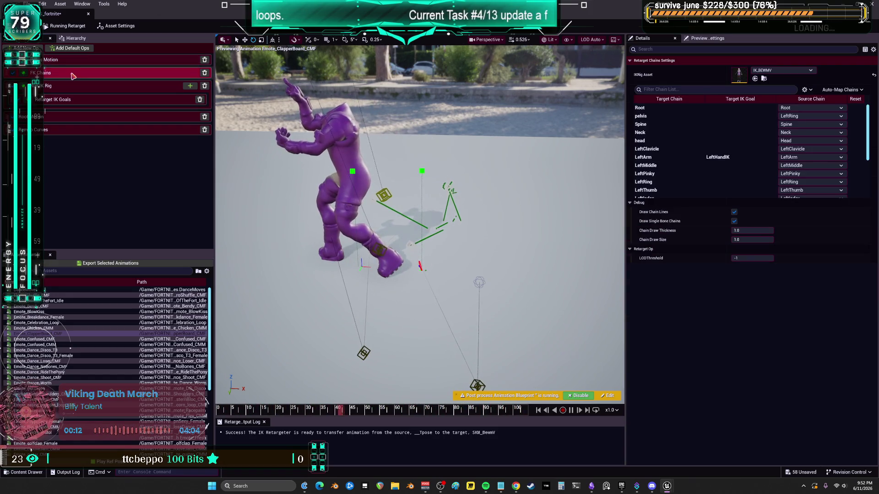
pyautogui.click(741, 108)
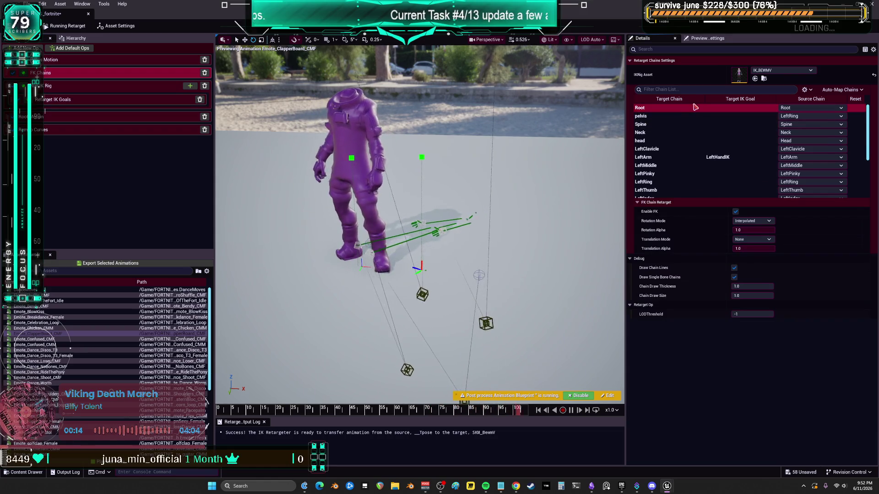
pyautogui.click(808, 117)
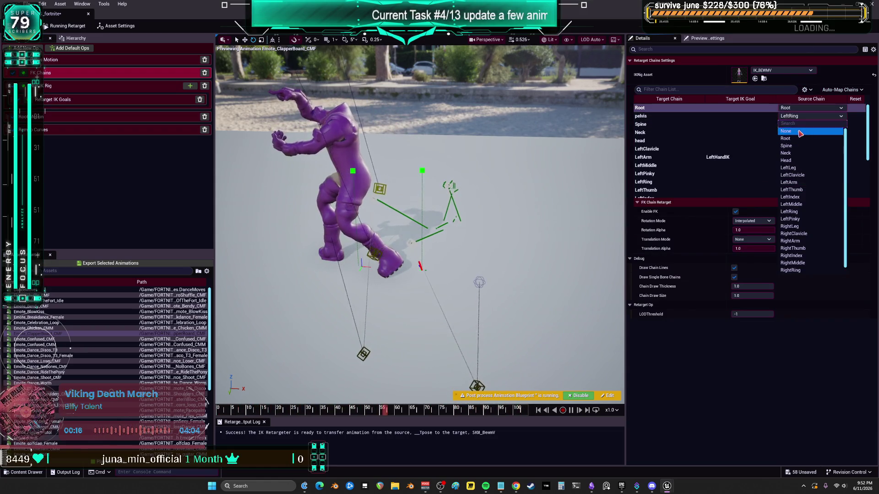
pyautogui.click(800, 132)
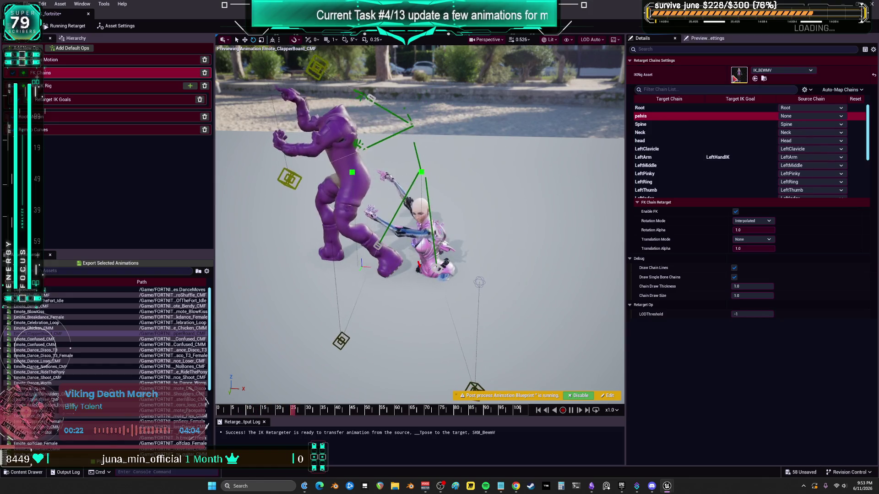
pyautogui.doubleClick(739, 75)
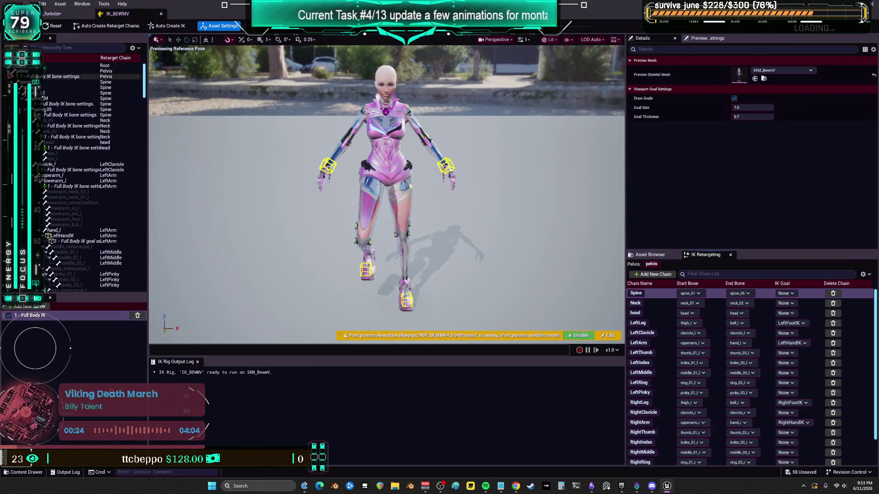
# - Go back from the IK_BEWMV rig to the retargeter preview and show its asset settings
pyautogui.scroll(-3, 675, 326)
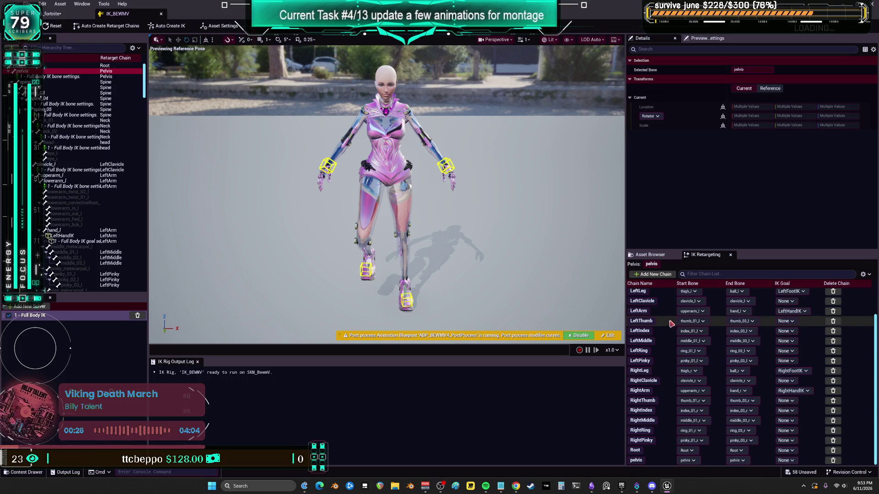
pyautogui.scroll(3, 671, 323)
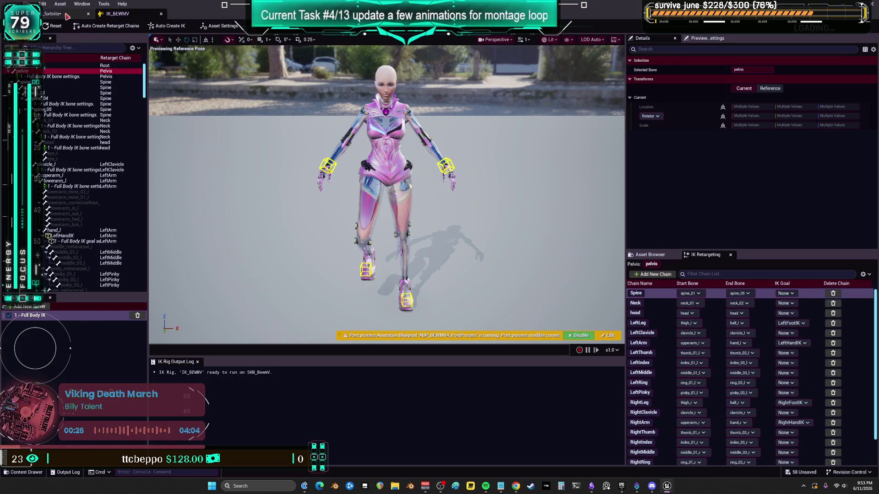
pyautogui.click(66, 14)
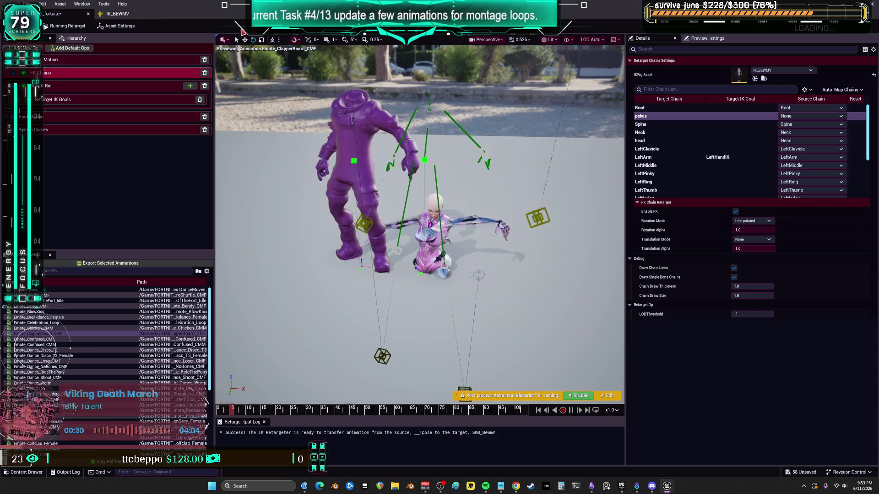
pyautogui.click(117, 14)
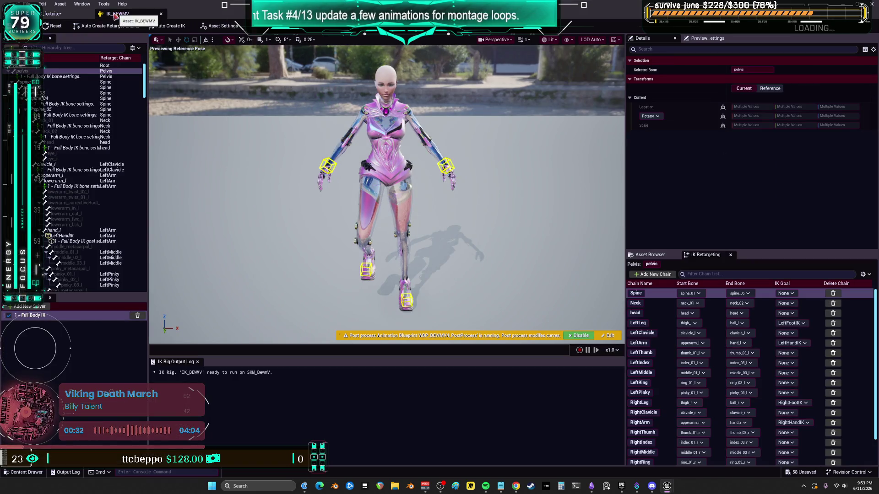
pyautogui.click(57, 14)
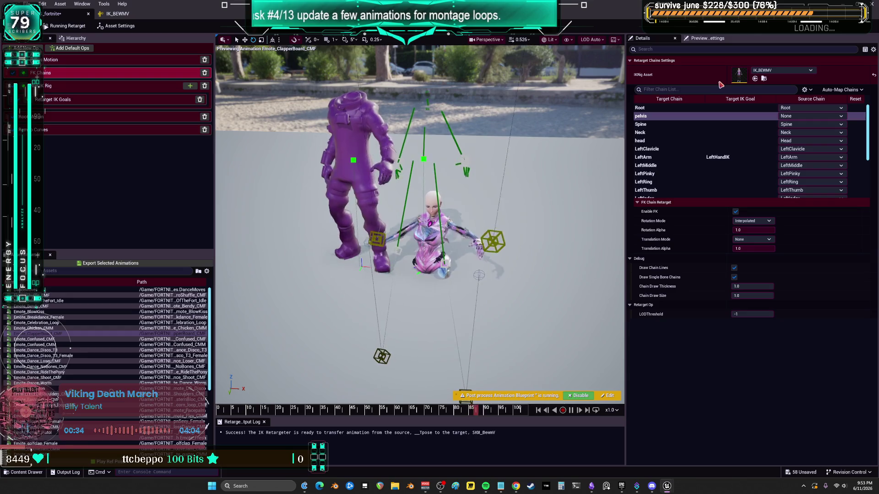
pyautogui.scroll(-3, 731, 122)
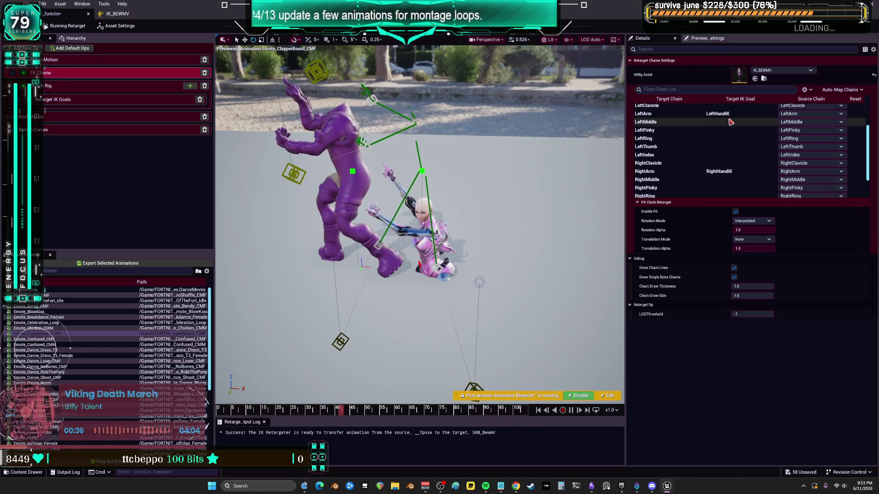
pyautogui.scroll(3, 690, 176)
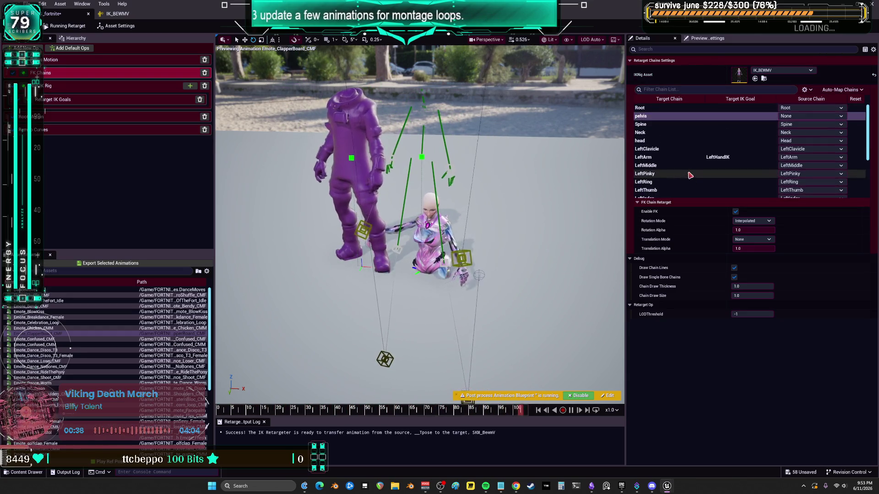
pyautogui.click(541, 120)
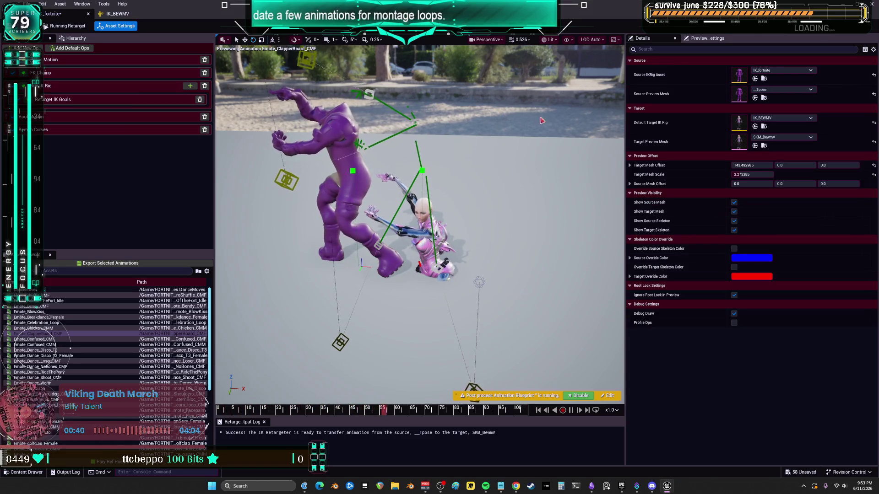
# - In IK_fortnite, add a new Pelvis retarget chain from the pelvis bone, then return to the retargeter
pyautogui.doubleClick(740, 79)
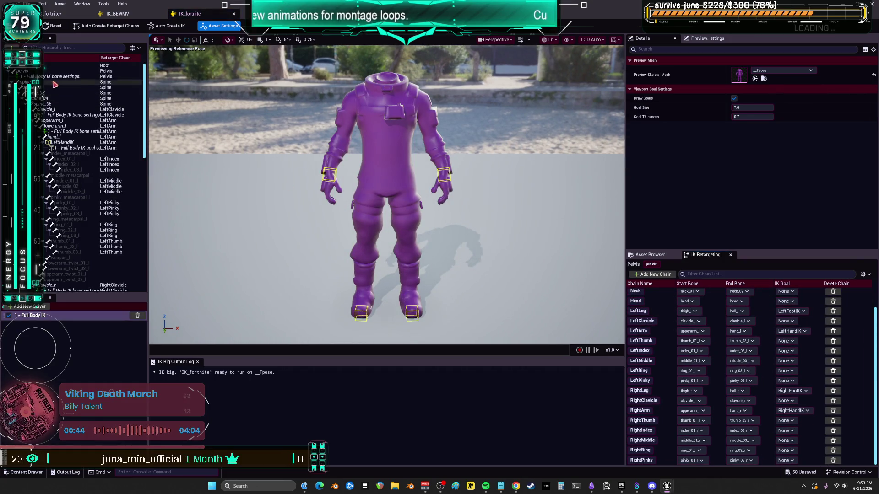
pyautogui.click(22, 71)
pyautogui.rightClick(28, 72)
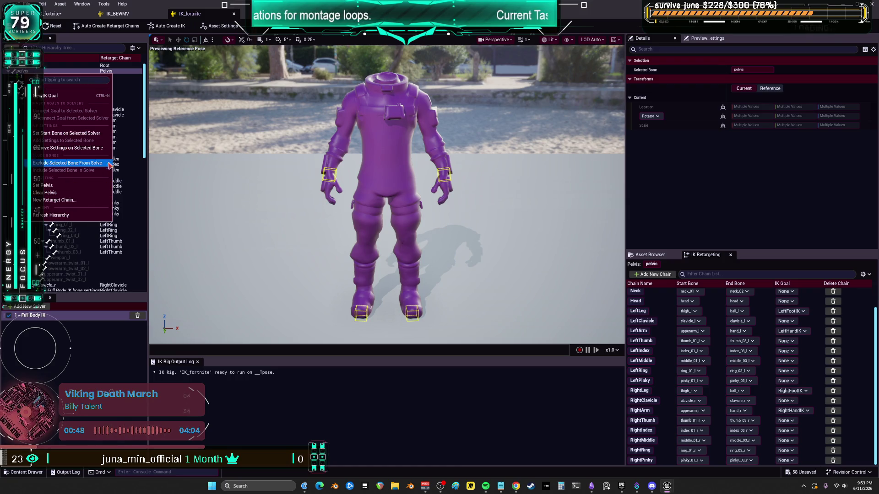
pyautogui.click(63, 201)
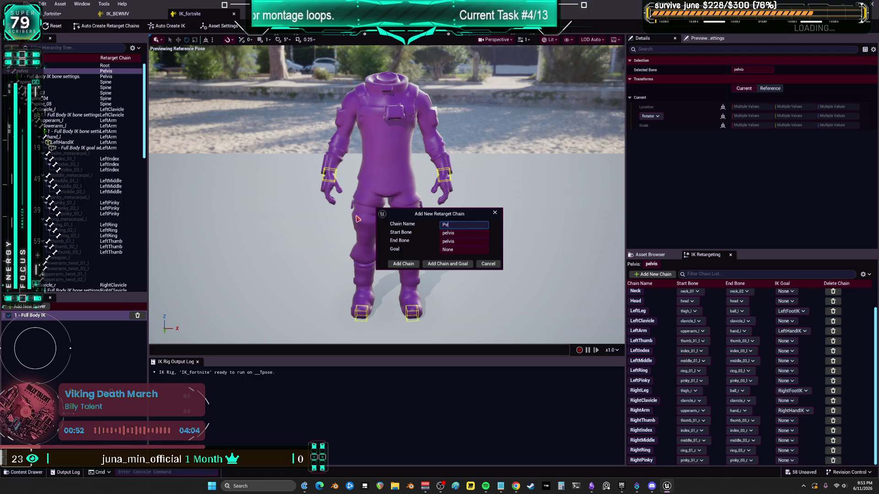
pyautogui.click(403, 264)
pyautogui.click(113, 13)
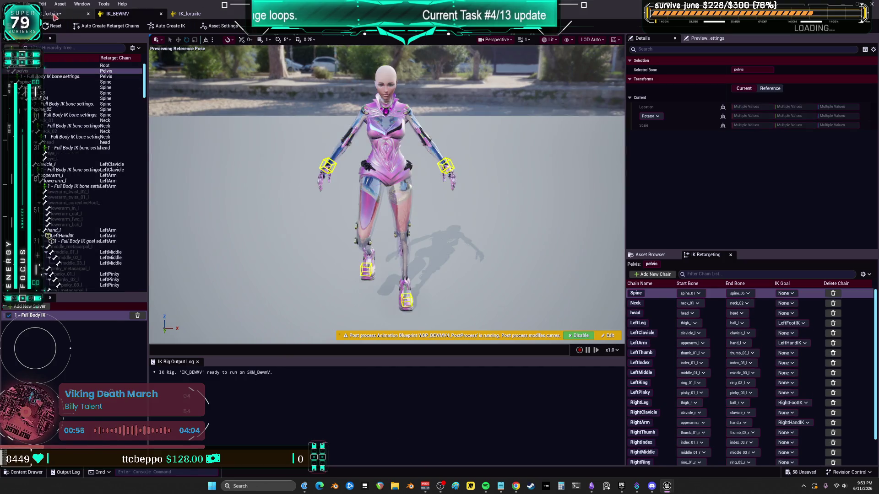
pyautogui.click(53, 13)
pyautogui.click(79, 83)
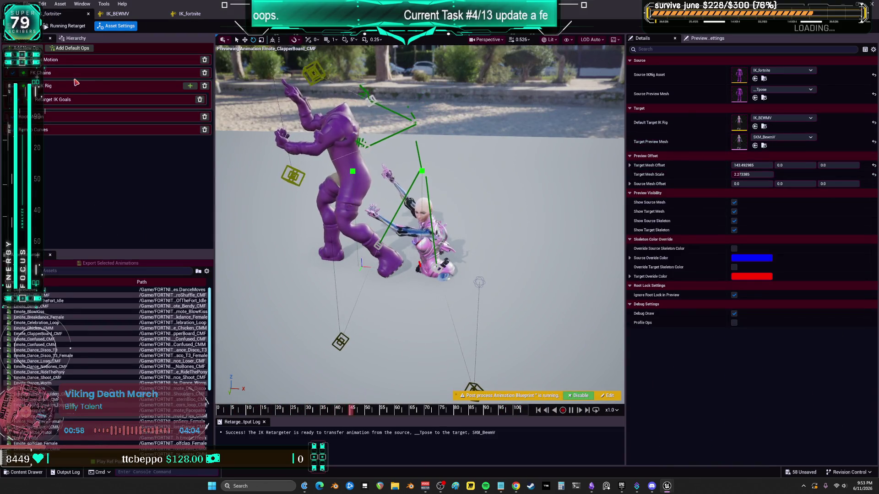
# - Map the target pelvis chain's Source Chain to Pelvis, then inspect the RightArm IK goal
pyautogui.click(78, 74)
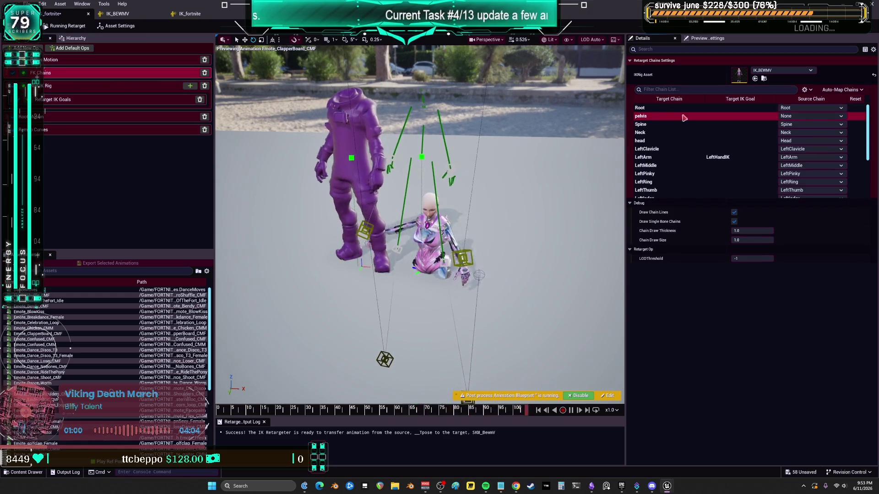
pyautogui.click(810, 116)
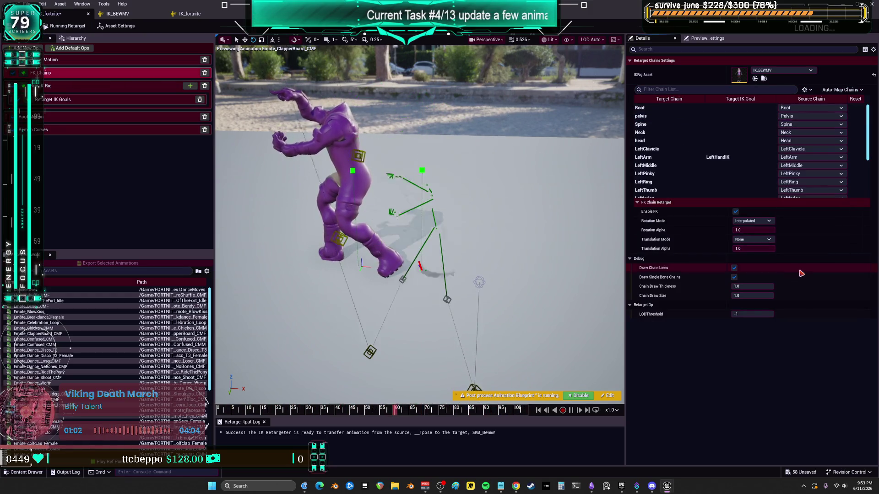
pyautogui.click(796, 270)
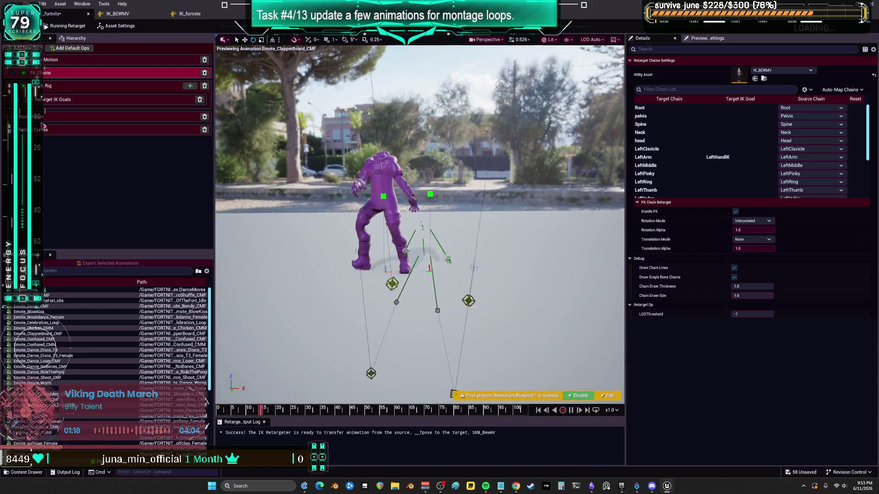
pyautogui.click(70, 95)
pyautogui.click(649, 96)
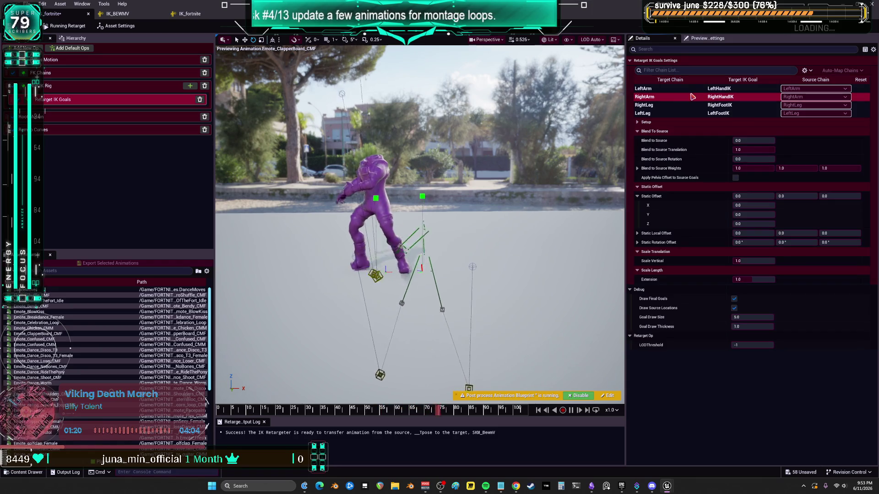
# - Test RightArm goal Scale Vertical and Extension 0.1, then reset both to 1.0
pyautogui.moveTo(751, 150)
pyautogui.mouseDown()
pyautogui.moveTo(767, 140)
pyautogui.moveTo(734, 140)
pyautogui.mouseUp()
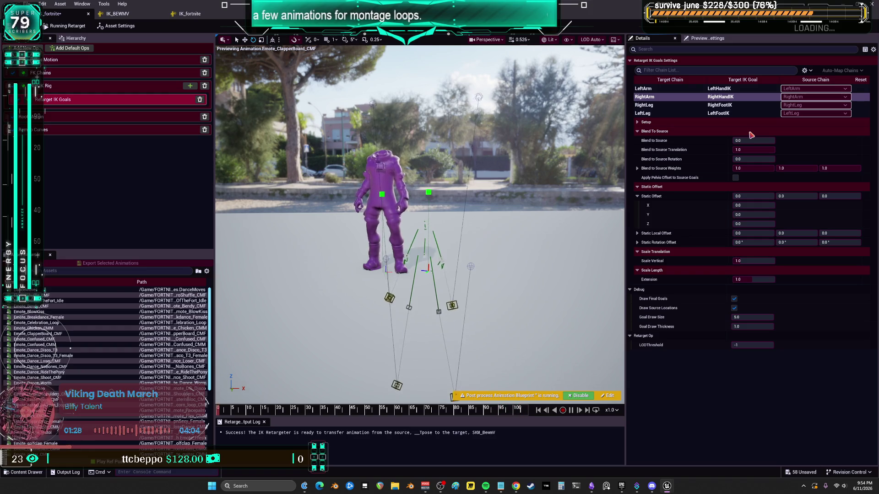
pyautogui.moveTo(761, 261); pyautogui.dragTo(750, 261)
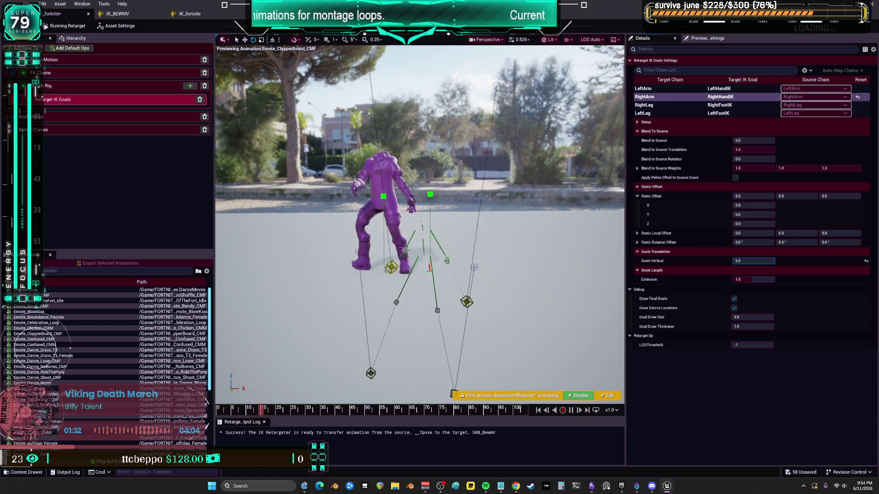
pyautogui.click(753, 279)
pyautogui.write('0.1')
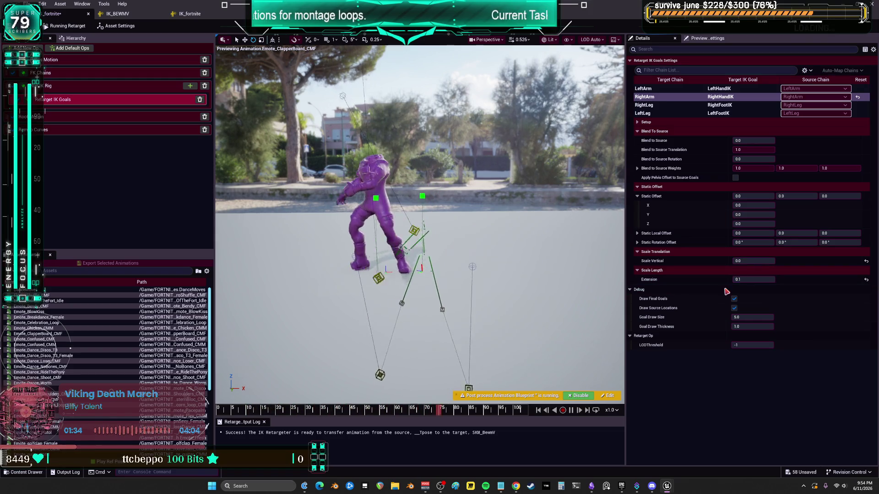
pyautogui.moveTo(741, 261); pyautogui.dragTo(778, 260)
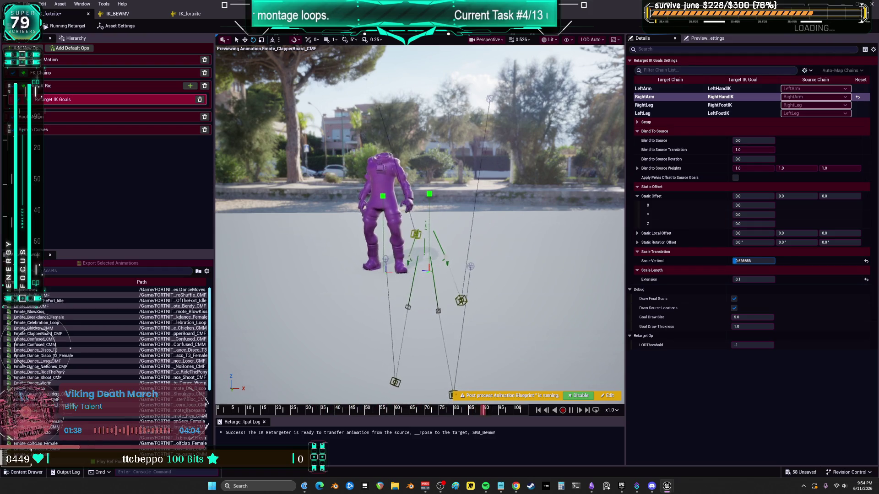
pyautogui.moveTo(753, 261)
pyautogui.mouseDown()
pyautogui.moveTo(755, 279)
pyautogui.moveTo(769, 279)
pyautogui.mouseUp()
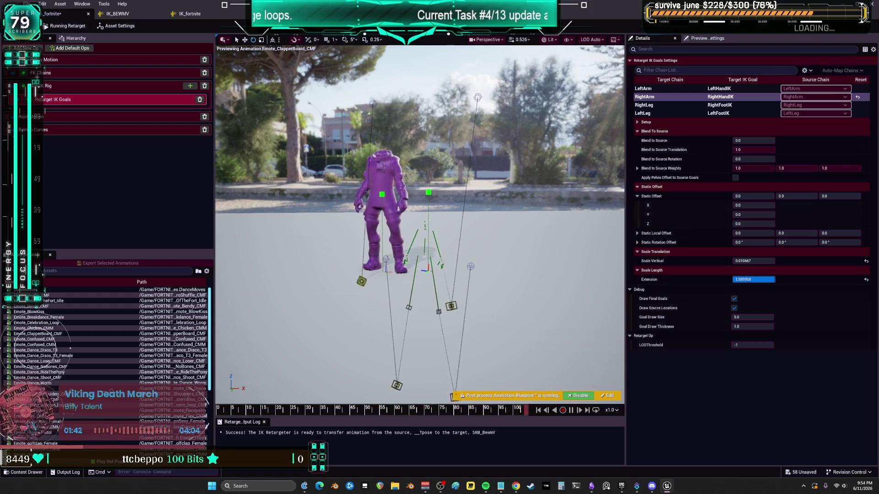
pyautogui.click(866, 279)
pyautogui.click(865, 264)
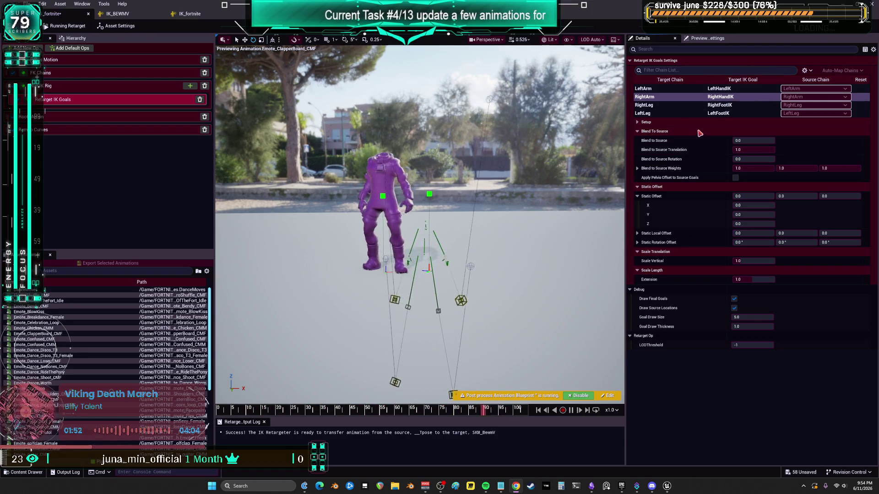
# - Inspect the LeftArm goal and Pelvis Motion settings, then bring up the asset settings
pyautogui.click(684, 122)
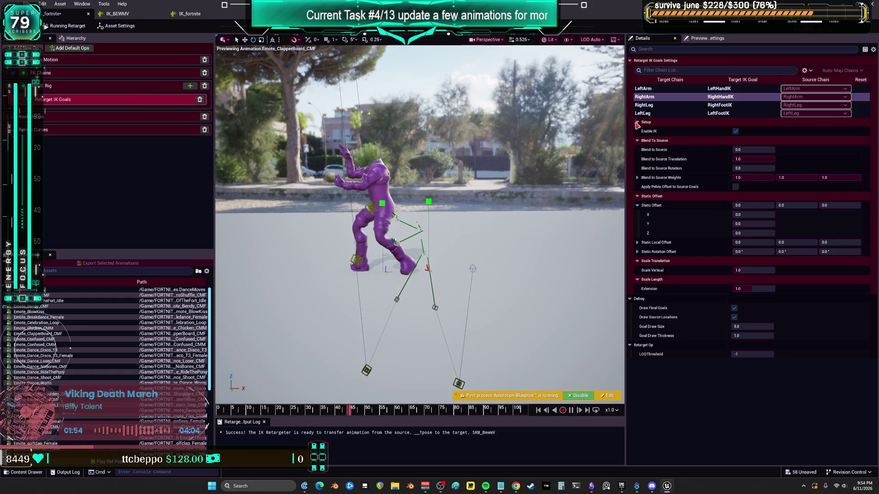
pyautogui.click(673, 88)
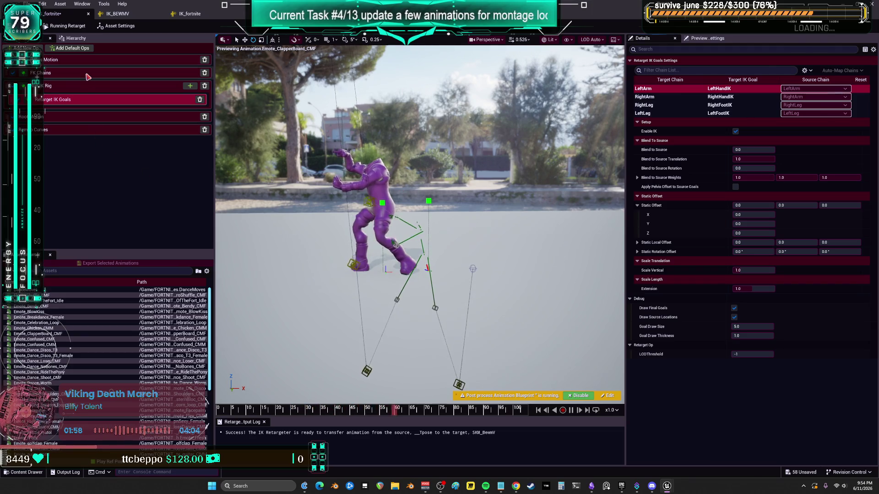
pyautogui.click(94, 62)
pyautogui.click(204, 59)
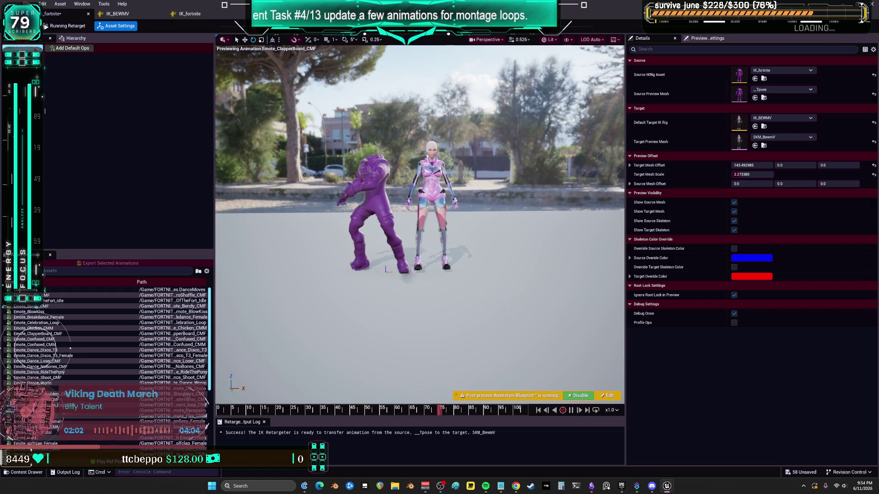
# - Restore the default retarget ops and keep pelvis as both the source and target pelvis bone
pyautogui.click(72, 49)
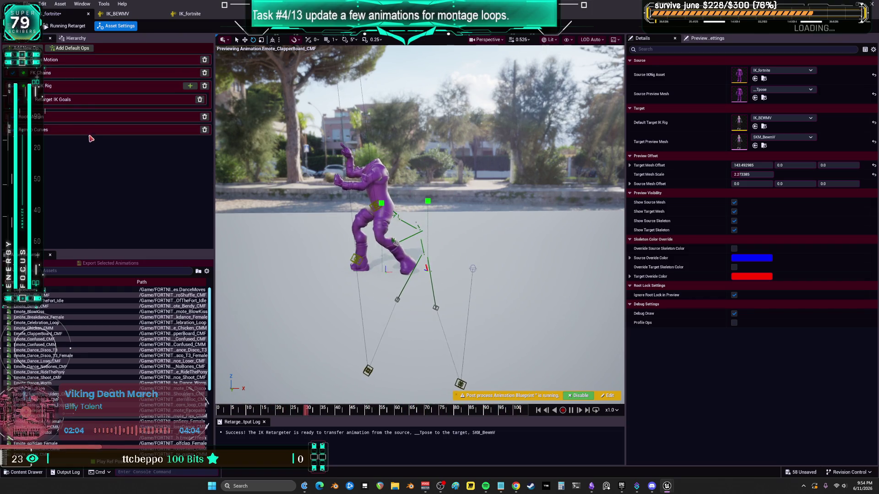
pyautogui.click(81, 60)
pyautogui.click(751, 70)
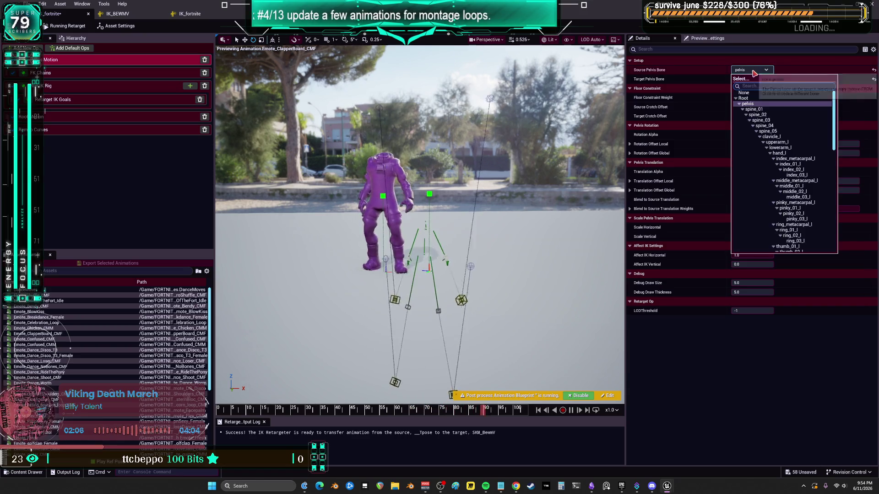
pyautogui.click(725, 80)
pyautogui.click(750, 79)
pyautogui.click(739, 87)
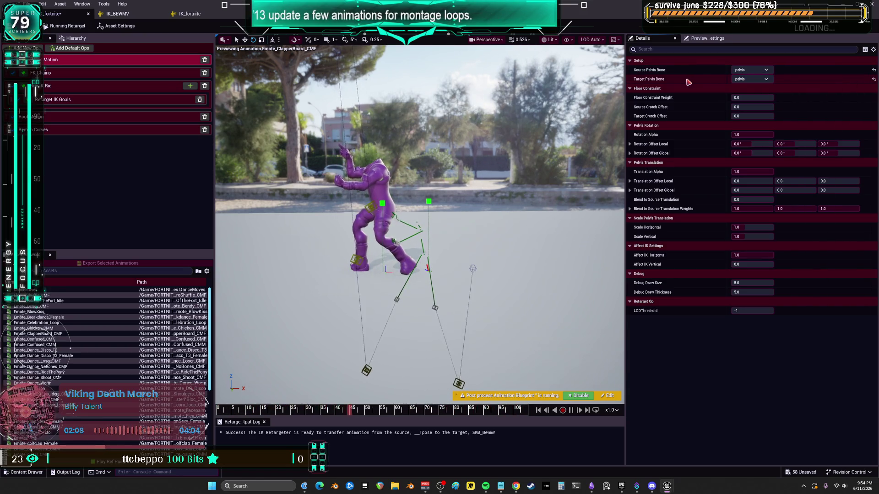
pyautogui.click(752, 106)
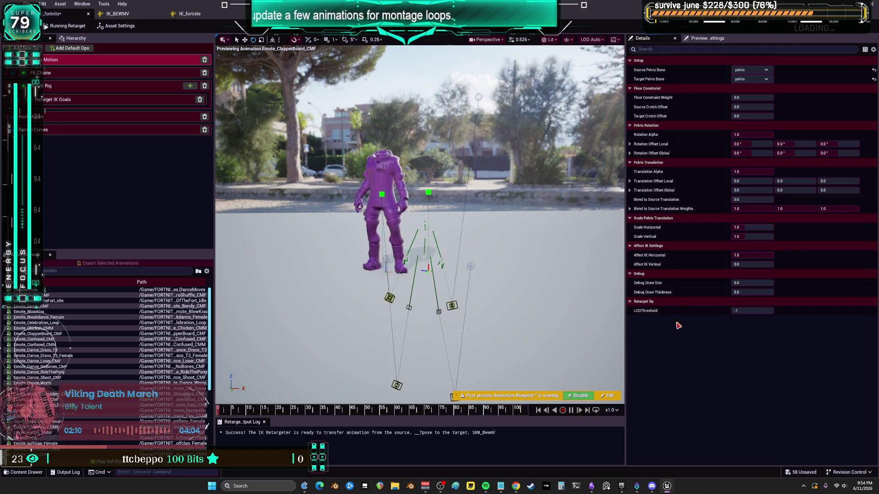
# - Unmap the Pelvis FK chain by setting its source to None, then review the Spine and arm chains
pyautogui.click(48, 73)
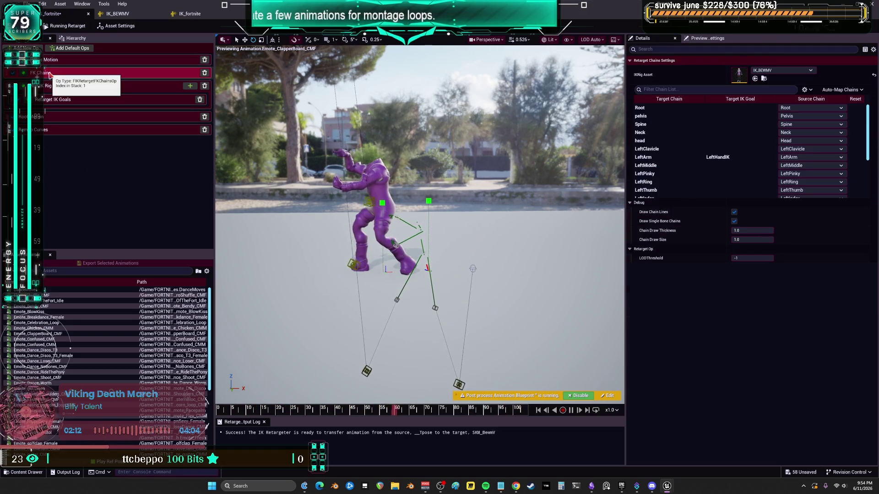
pyautogui.click(798, 116)
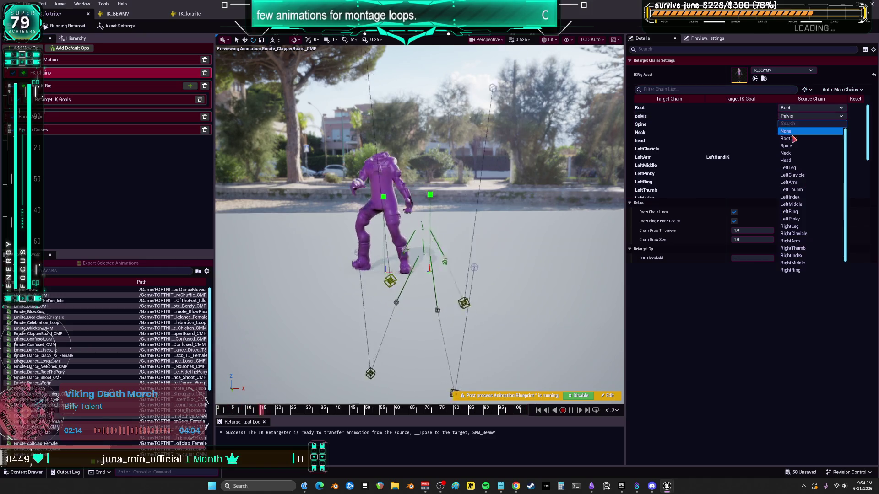
pyautogui.click(793, 135)
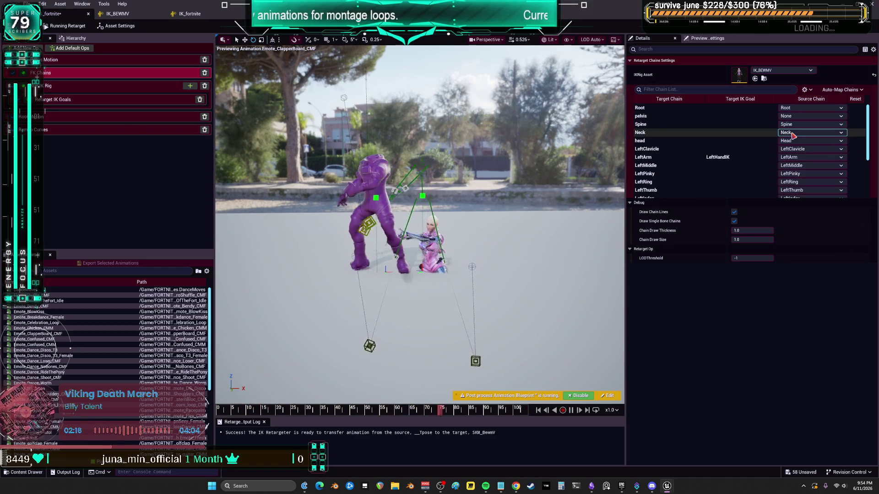
pyautogui.click(755, 124)
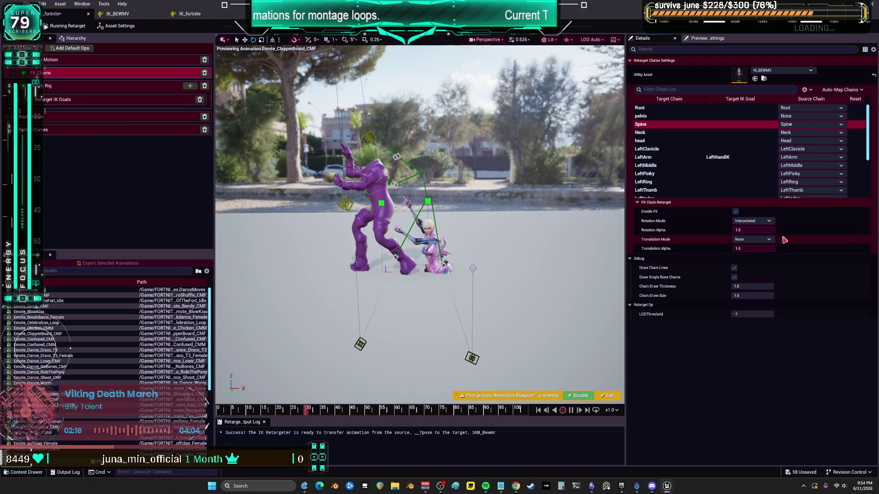
pyautogui.scroll(-2, 711, 133)
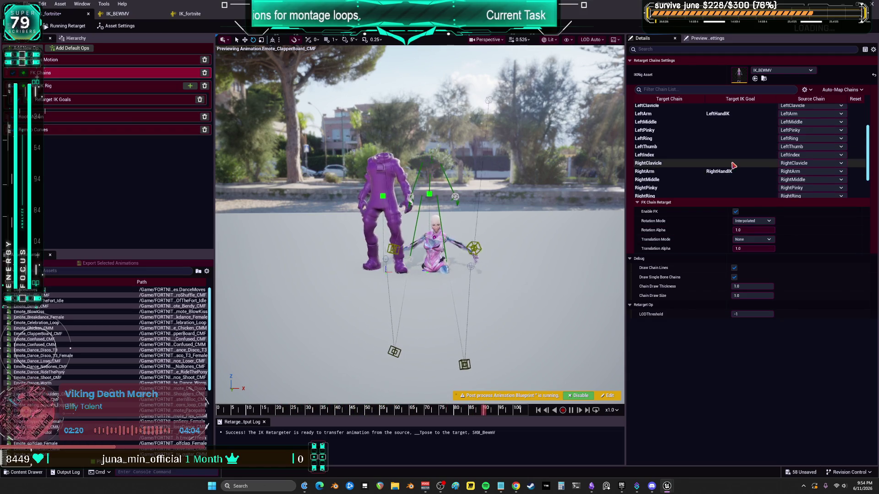
pyautogui.click(716, 113)
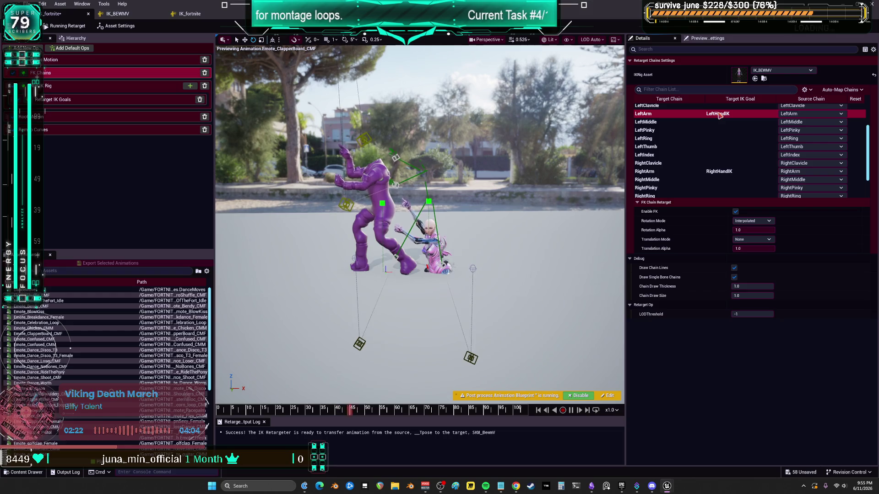
pyautogui.click(731, 173)
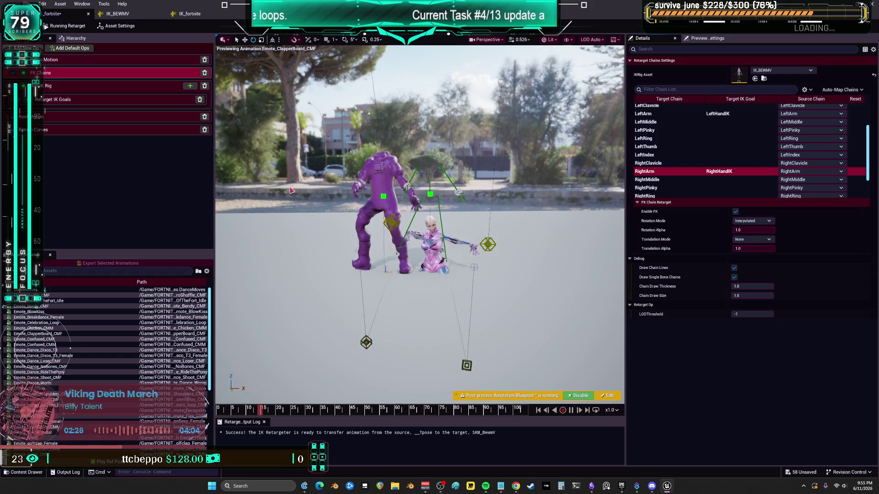
pyautogui.moveTo(455, 240)
pyautogui.mouseDown()
pyautogui.moveTo(455, 265)
pyautogui.moveTo(460, 210)
pyautogui.mouseUp()
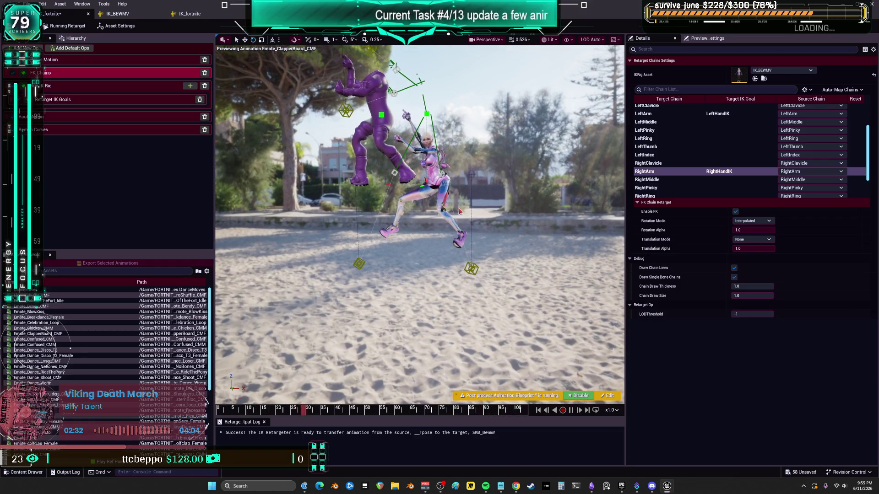
# - Bring the camera back above the floor and reopen the Pelvis Motion settings
pyautogui.click(467, 286)
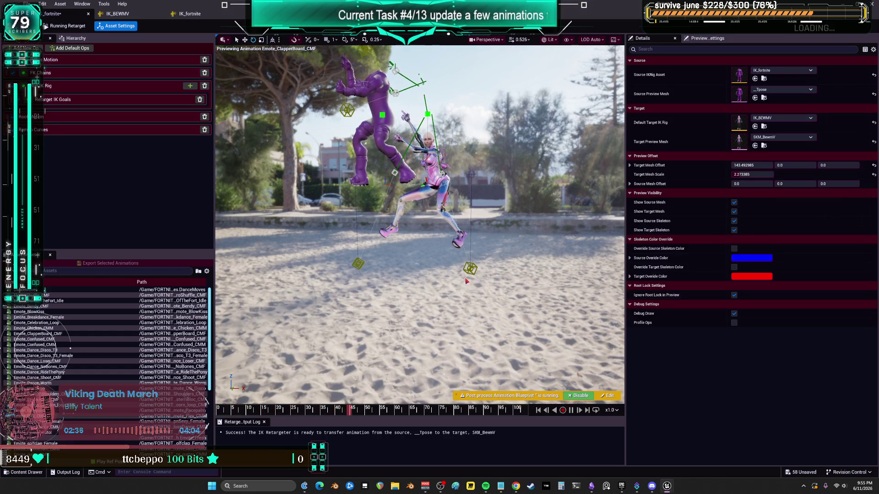
pyautogui.moveTo(467, 281); pyautogui.dragTo(467, 321)
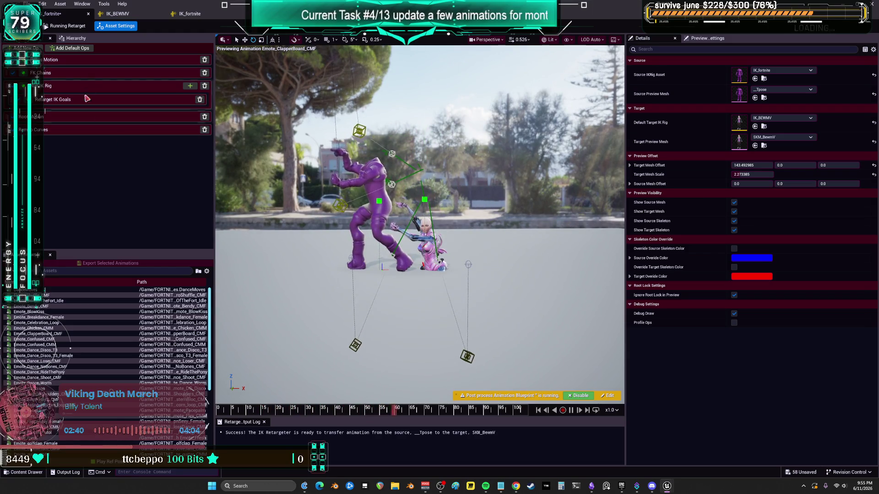
pyautogui.click(66, 62)
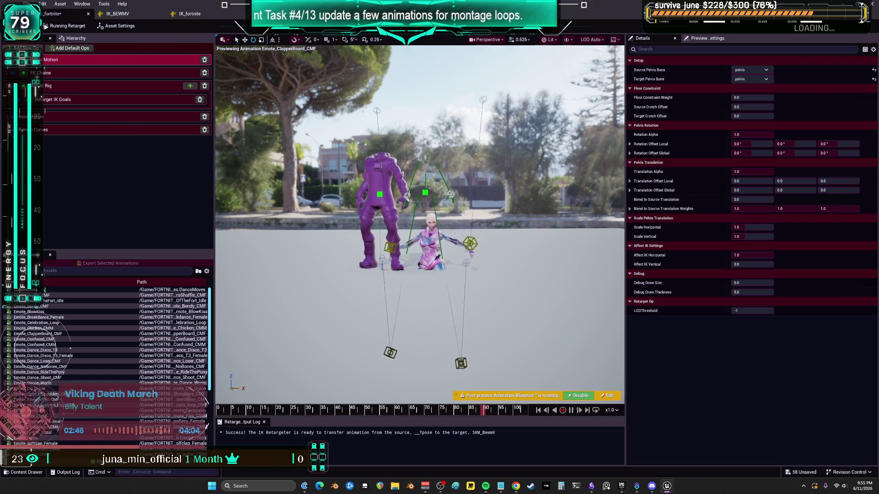
# - Preview Dance_Loser, FlossDance, HeelClick, IrishJig_Female, then Emote_RockPaperScissor_Paper_CMF in turn
pyautogui.click(64, 361)
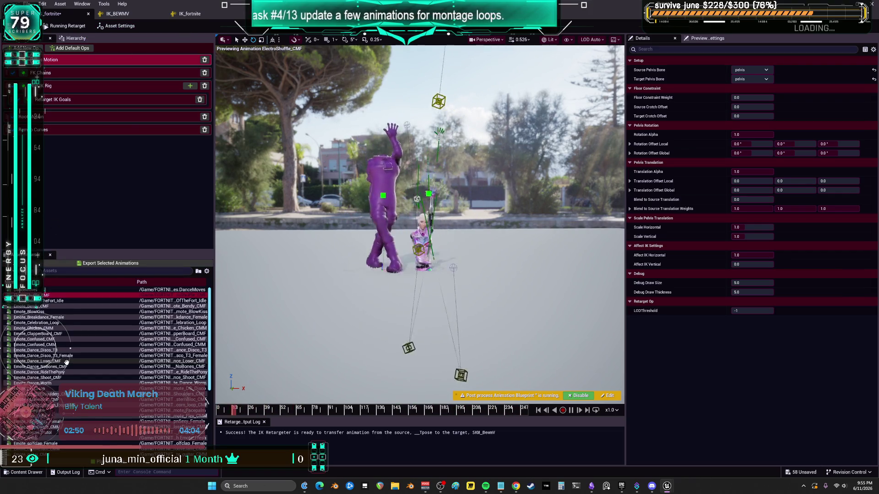
pyautogui.scroll(-3, 64, 380)
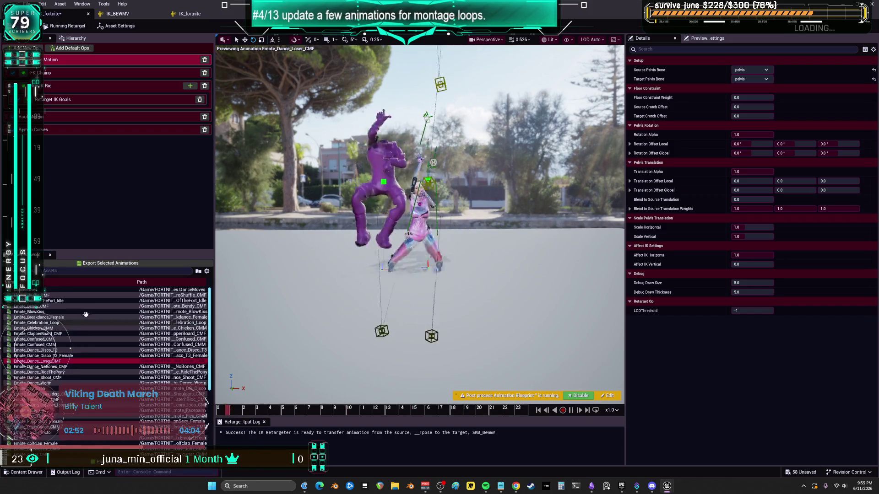
pyautogui.click(64, 383)
pyautogui.rightClick(64, 383)
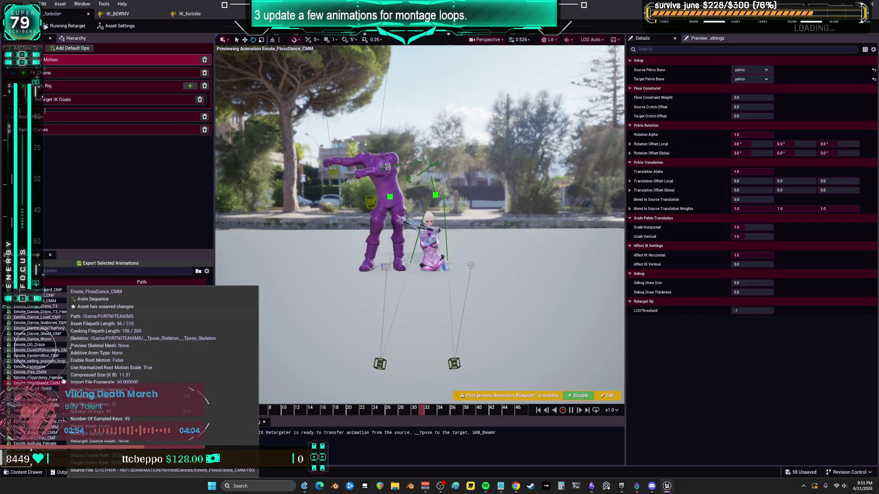
pyautogui.press('Escape')
pyautogui.scroll(-1, 70, 349)
pyautogui.click(50, 394)
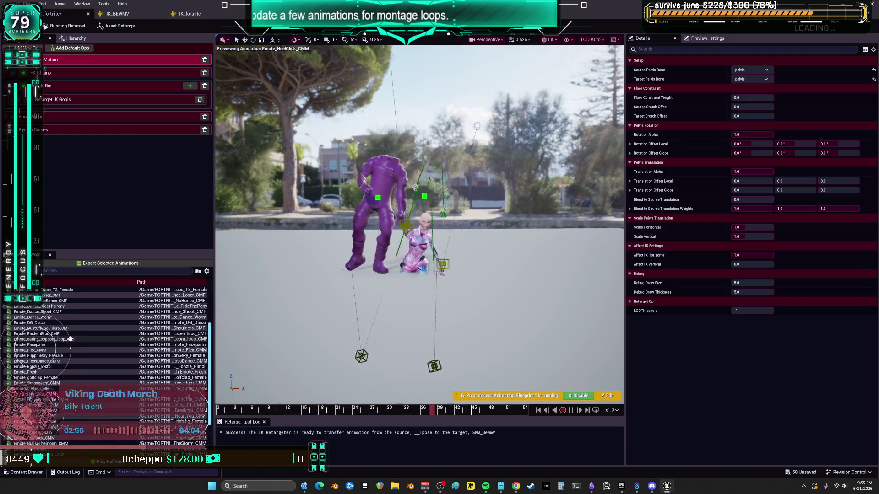
pyautogui.scroll(-1, 50, 392)
pyautogui.click(50, 399)
pyautogui.rightClick(200, 400)
pyautogui.press('Escape')
pyautogui.scroll(-1, 154, 325)
pyautogui.click(154, 416)
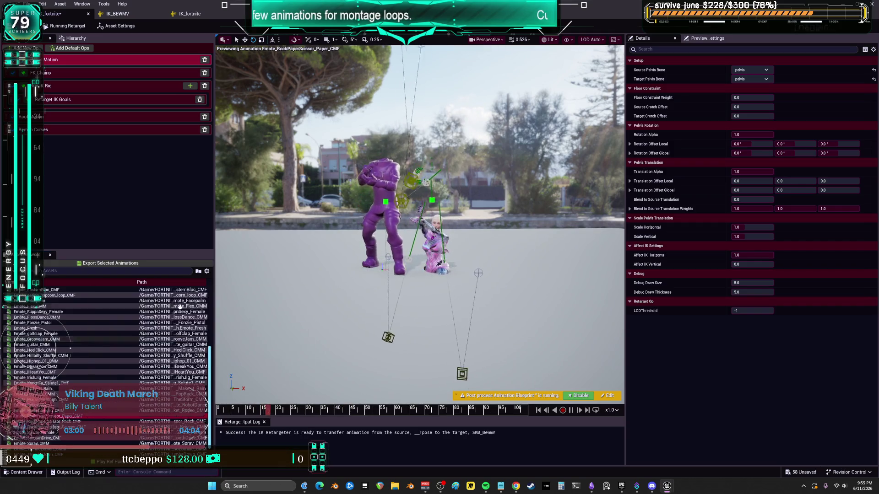
# - Disable IK for the LeftArm, RightArm, RightLeg and LeftLeg retarget IK goals
pyautogui.click(115, 99)
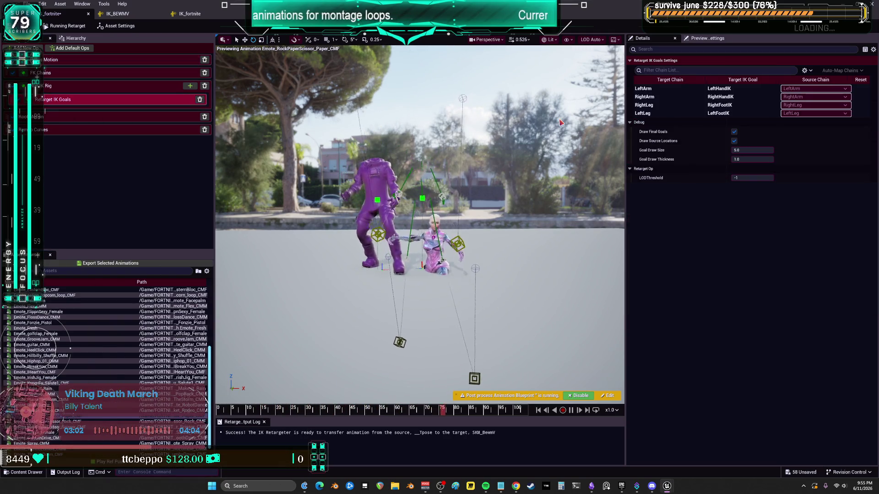
pyautogui.click(714, 88)
pyautogui.click(735, 131)
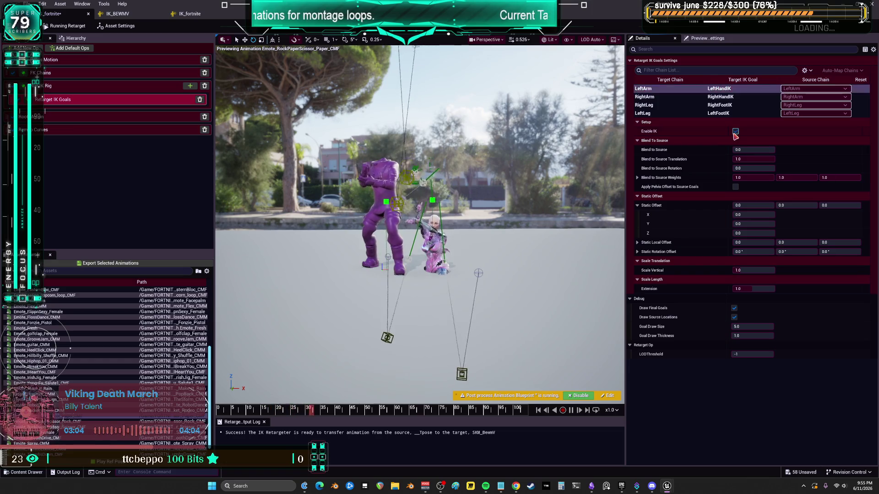
pyautogui.click(712, 97)
pyautogui.click(735, 132)
pyautogui.click(719, 105)
pyautogui.click(735, 132)
pyautogui.click(729, 113)
pyautogui.click(735, 131)
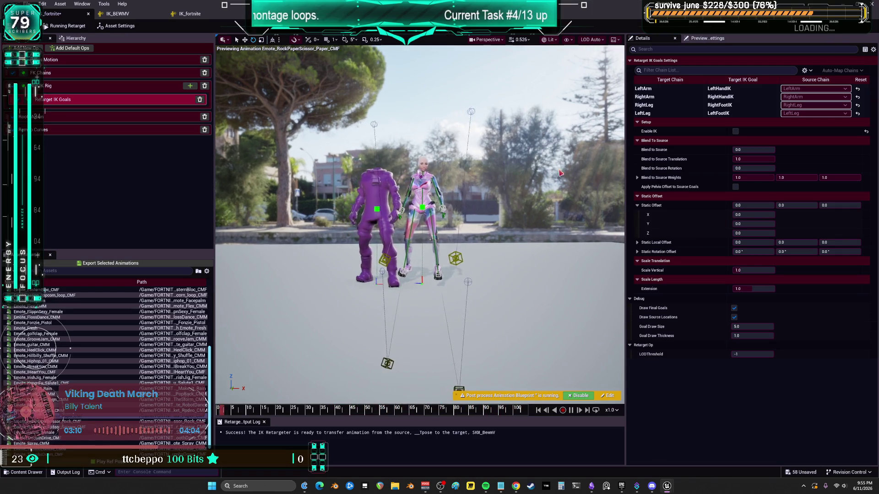
pyautogui.click(686, 88)
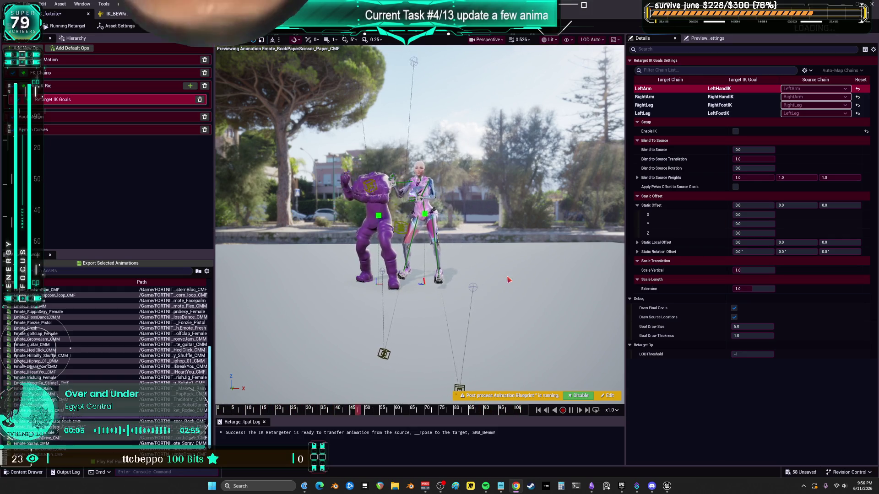
pyautogui.moveTo(505, 265)
pyautogui.mouseDown()
pyautogui.moveTo(466, 267)
pyautogui.moveTo(477, 281)
pyautogui.mouseUp()
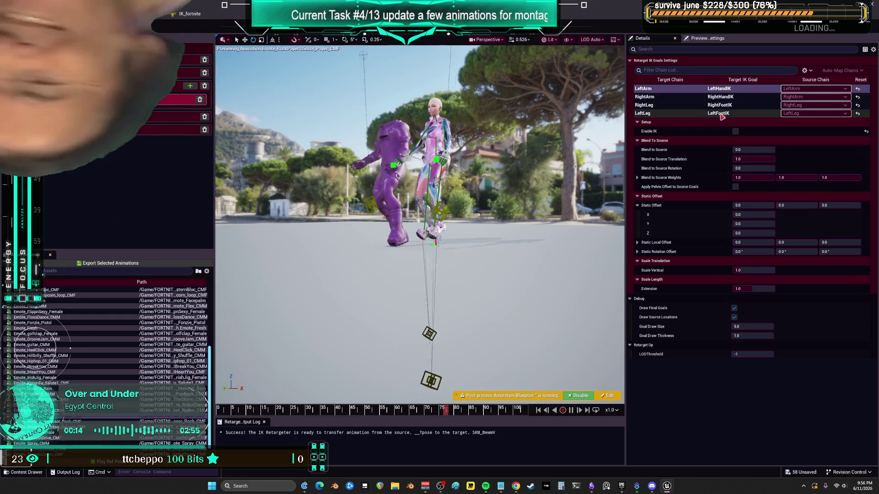
pyautogui.click(768, 271)
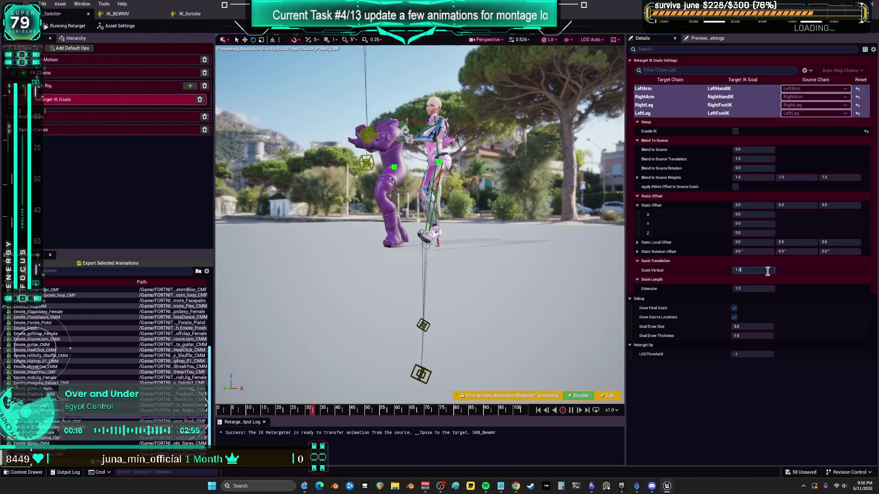
# - Set the selected limb goals' Extension to 0.41 and re-enable their IK
pyautogui.click(767, 290)
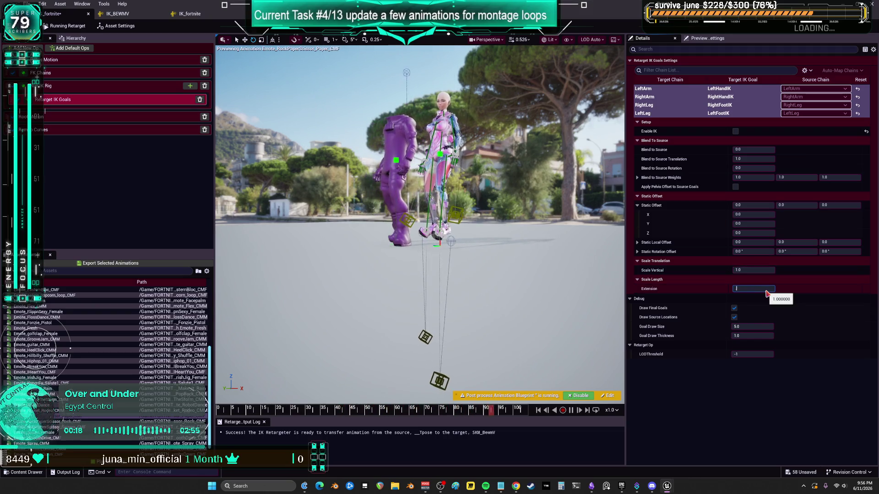
pyautogui.write('0.1')
pyautogui.press('Return')
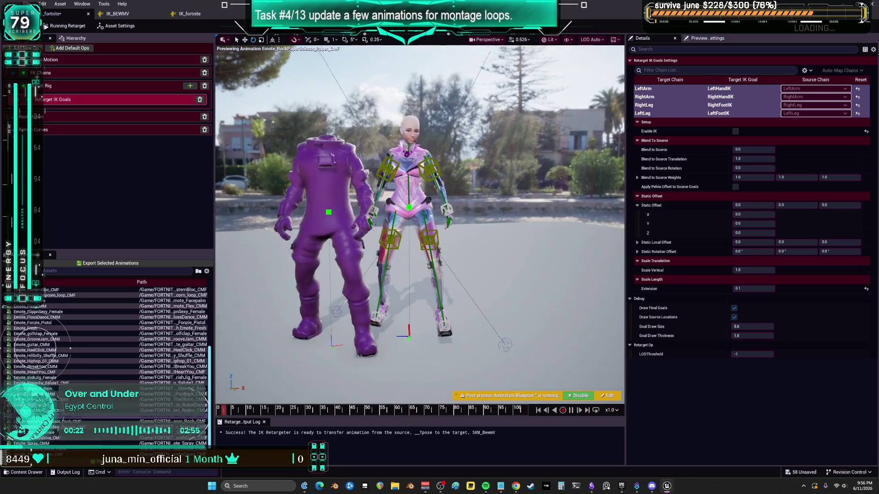
pyautogui.click(751, 288)
pyautogui.write('0.2')
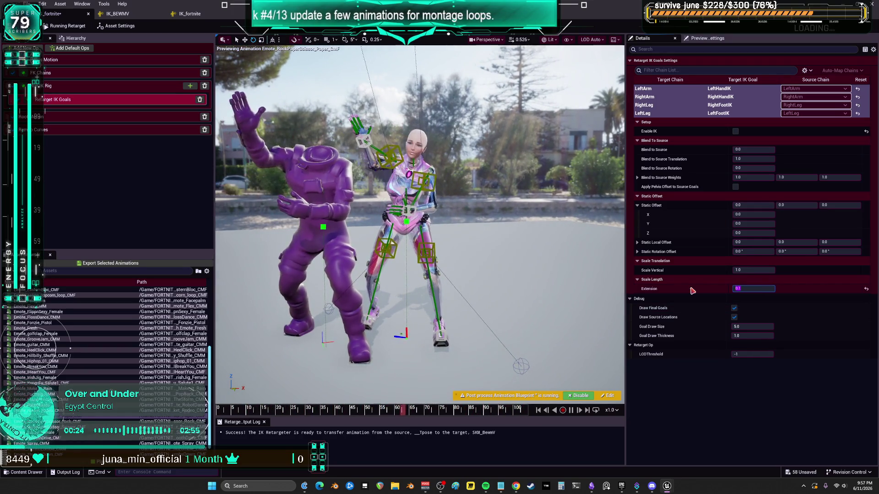
pyautogui.write('0.3')
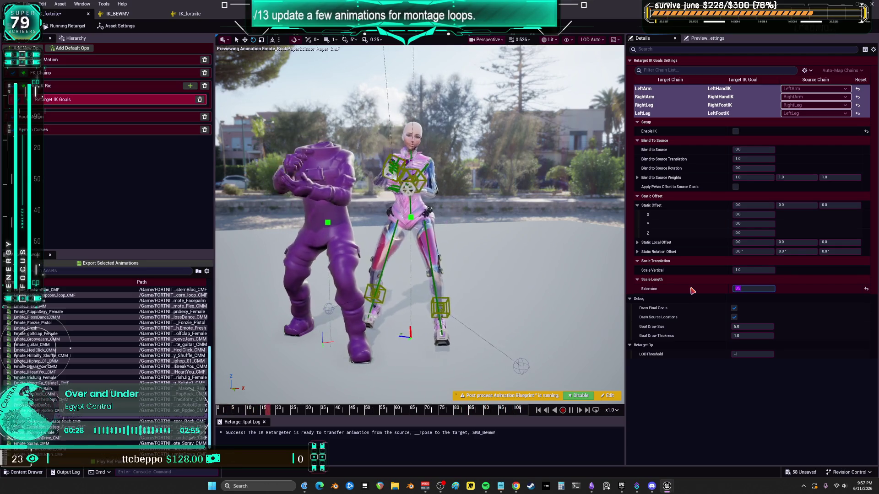
pyautogui.write('.41')
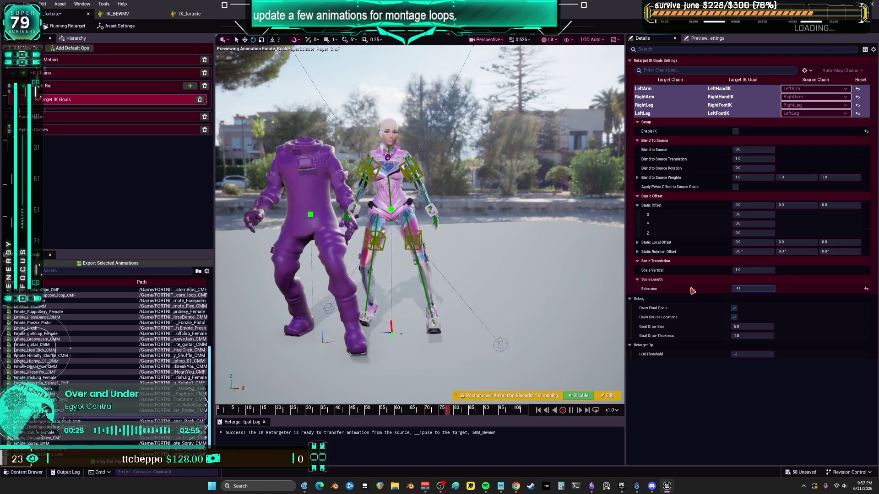
pyautogui.press('Return')
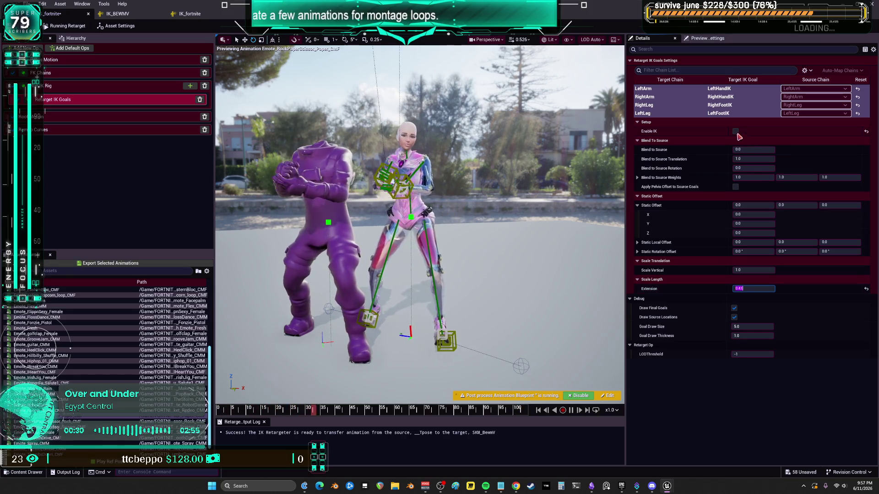
pyautogui.click(735, 131)
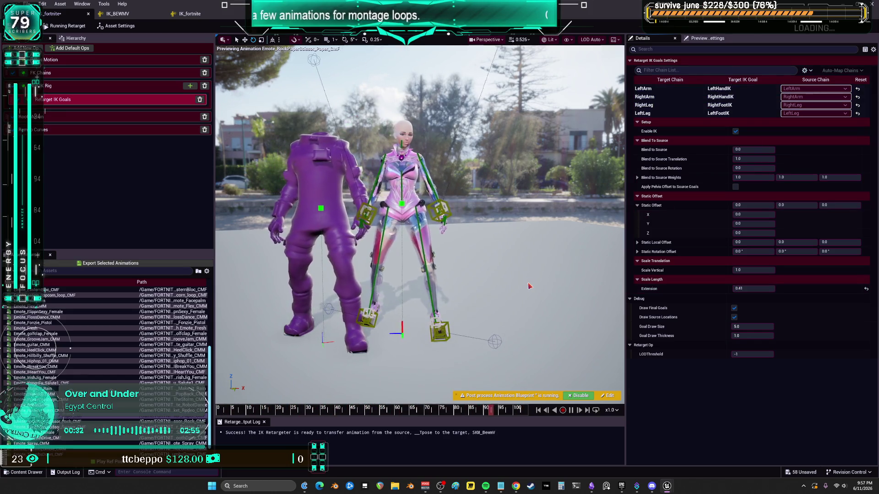
pyautogui.moveTo(419, 219); pyautogui.dragTo(490, 221)
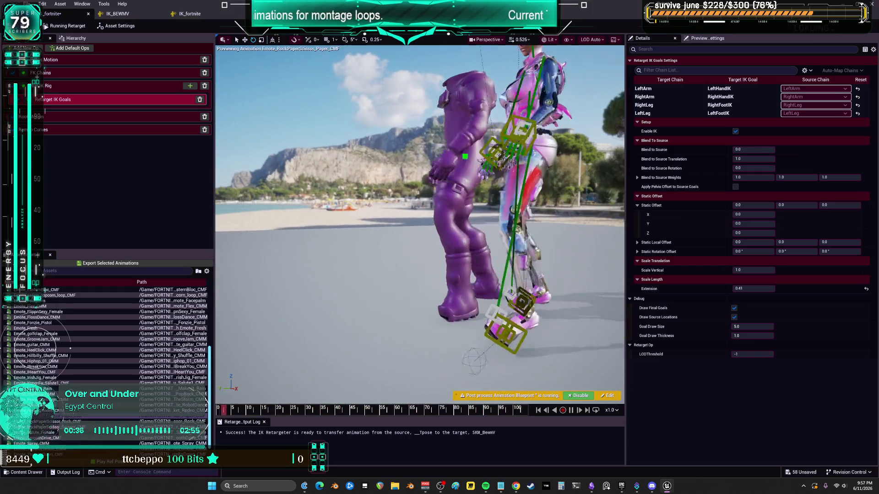
pyautogui.moveTo(419, 220)
pyautogui.mouseDown()
pyautogui.moveTo(510, 213)
pyautogui.moveTo(506, 240)
pyautogui.moveTo(529, 284)
pyautogui.mouseUp()
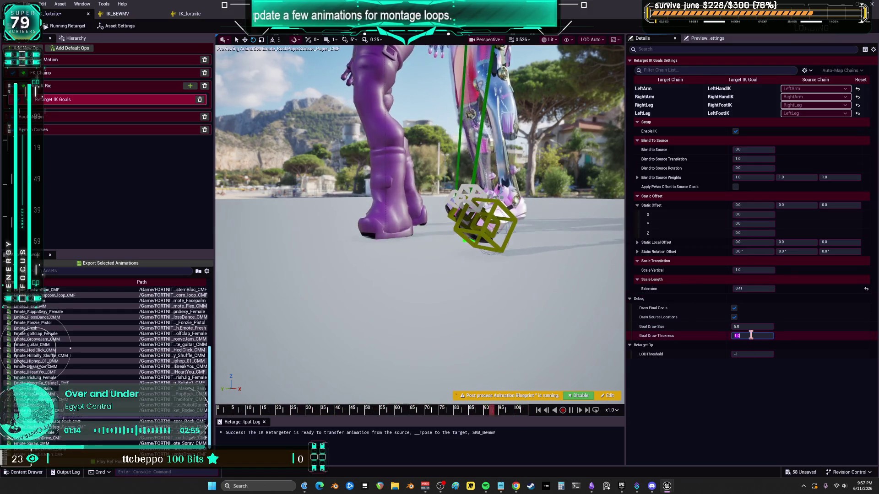
# - Set the four limb goals' draw size to 0.1 and turn off their goal drawing
pyautogui.write('0.1')
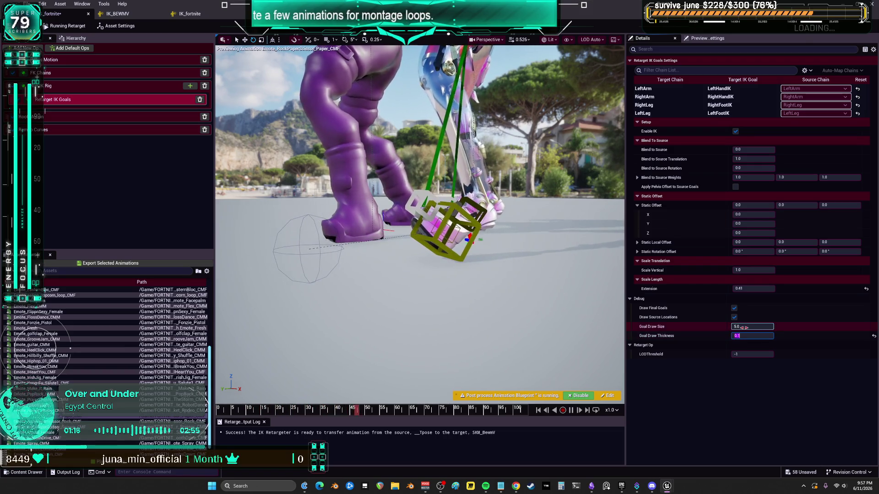
pyautogui.write('0.1')
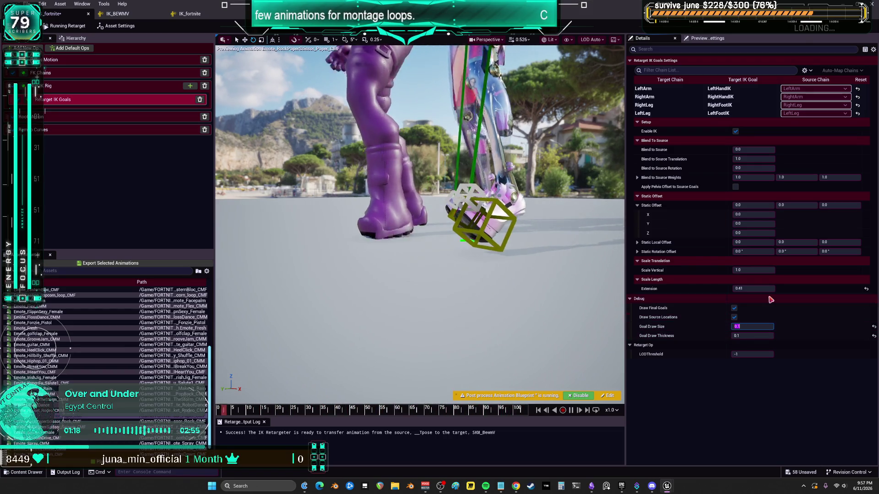
pyautogui.click(673, 113)
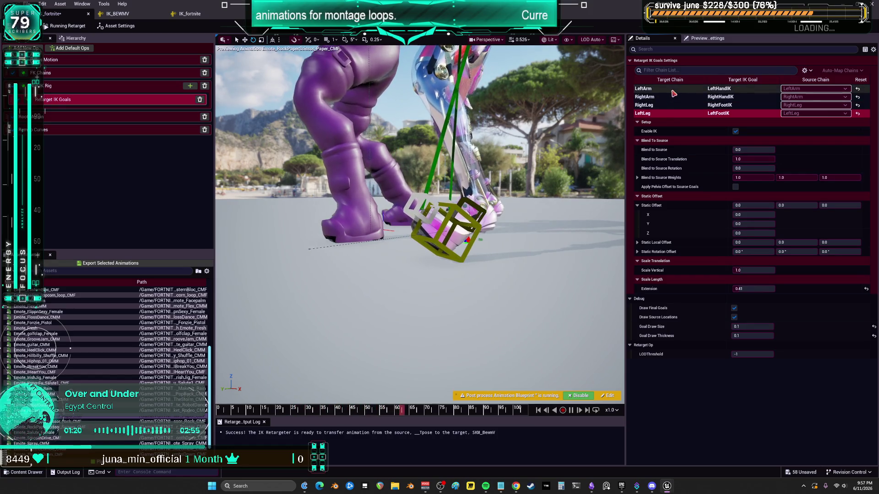
pyautogui.keyDown('shift'); pyautogui.click(671, 90); pyautogui.keyUp('shift')
pyautogui.click(729, 398)
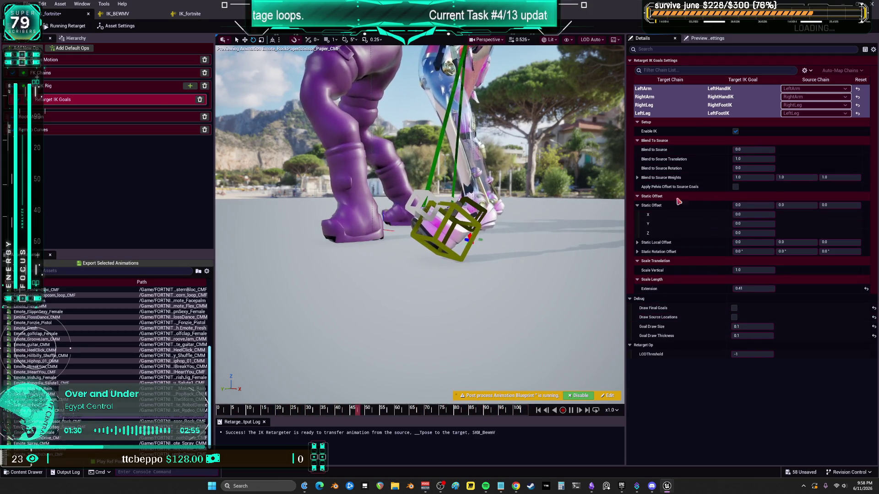
pyautogui.click(59, 87)
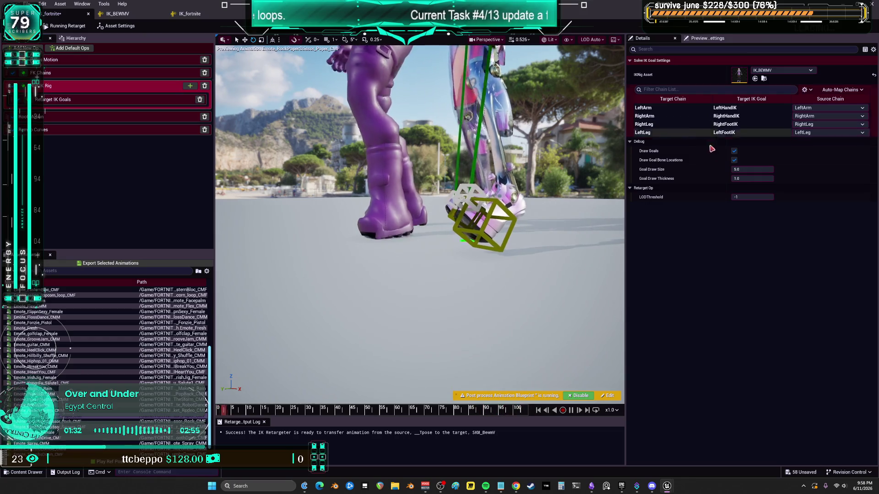
# - Enable Draw Goals and Draw Goal Bone Locations with Goal Draw Thickness 0.1
pyautogui.click(734, 151)
pyautogui.click(734, 161)
pyautogui.click(743, 179)
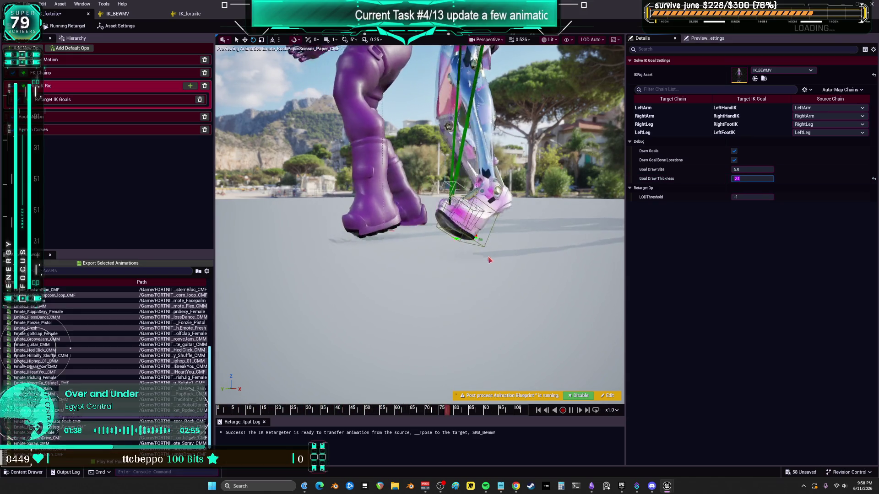
pyautogui.press('Return')
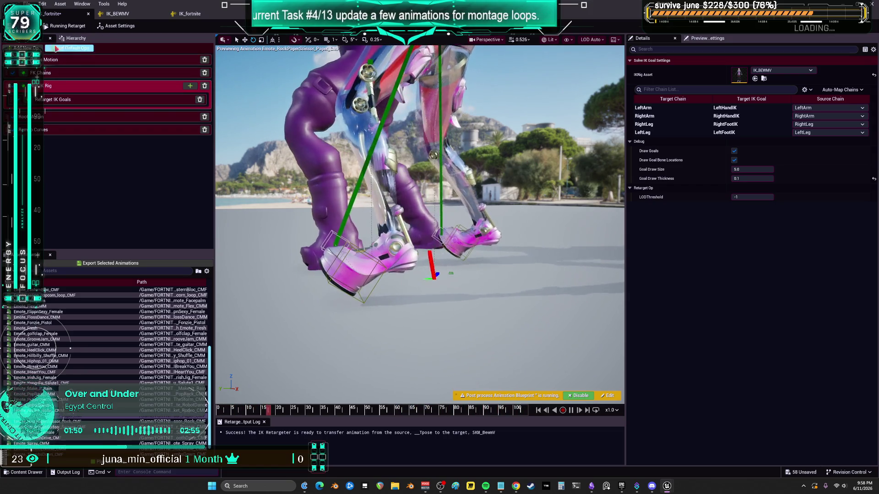
# - Switch the retargeter into retarget-pose editing and find the foot bones in the hierarchy
pyautogui.click(68, 26)
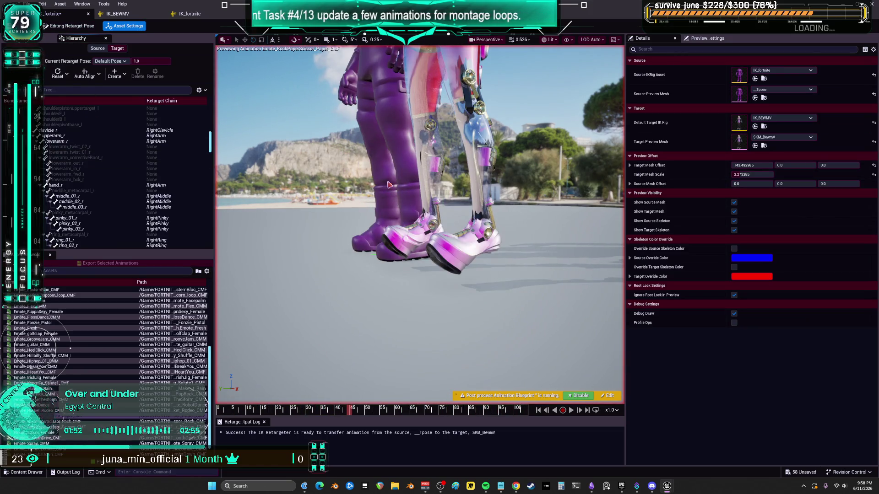
pyautogui.scroll(-5, 106, 189)
pyautogui.scroll(-10, 117, 169)
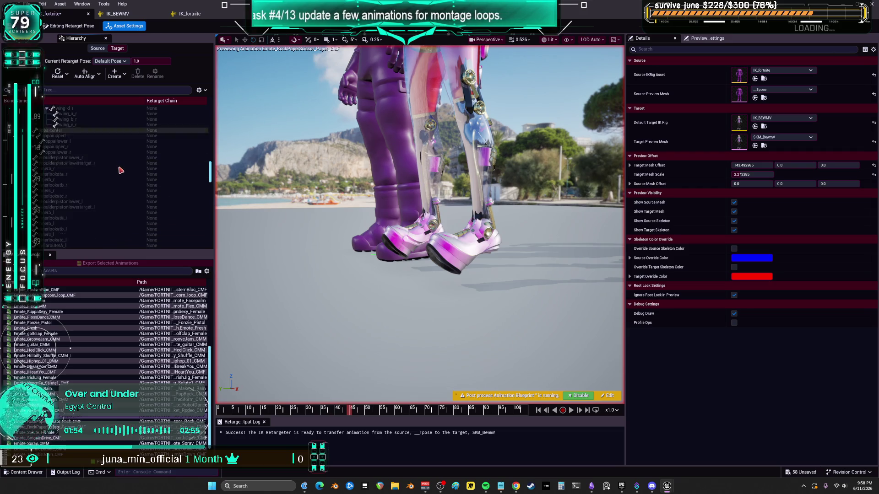
pyautogui.scroll(-10, 122, 174)
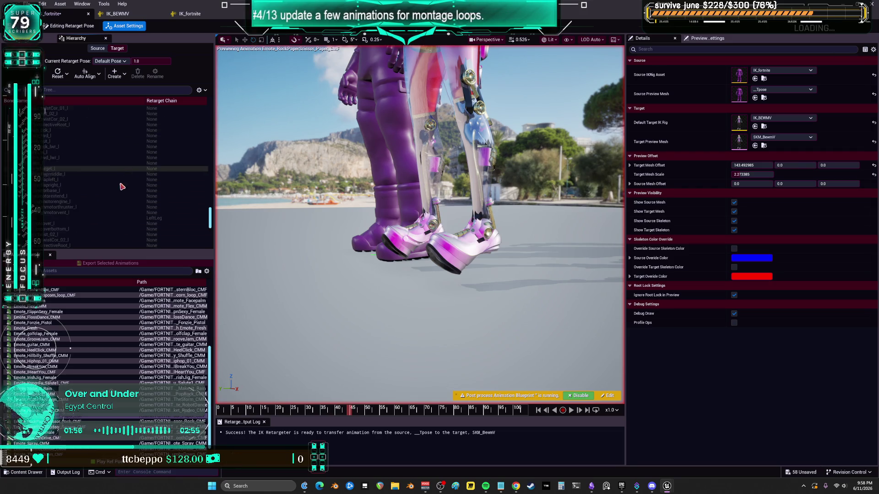
pyautogui.scroll(5, 84, 202)
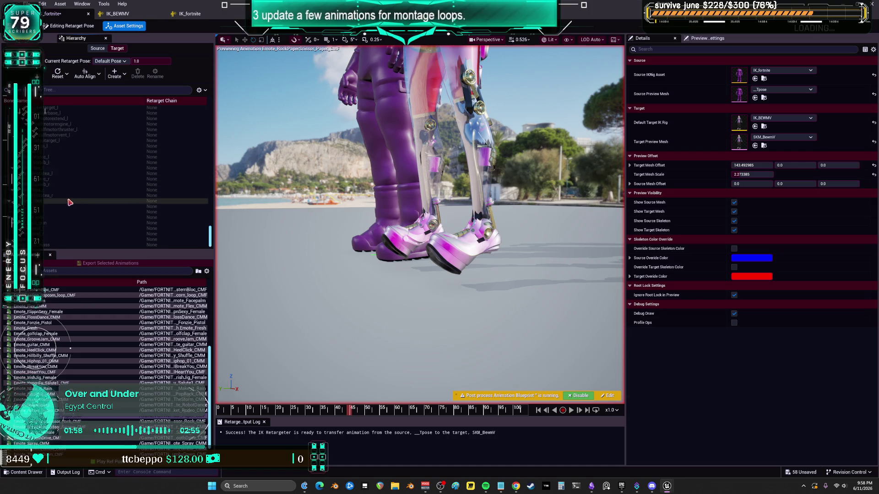
pyautogui.scroll(3, 174, 211)
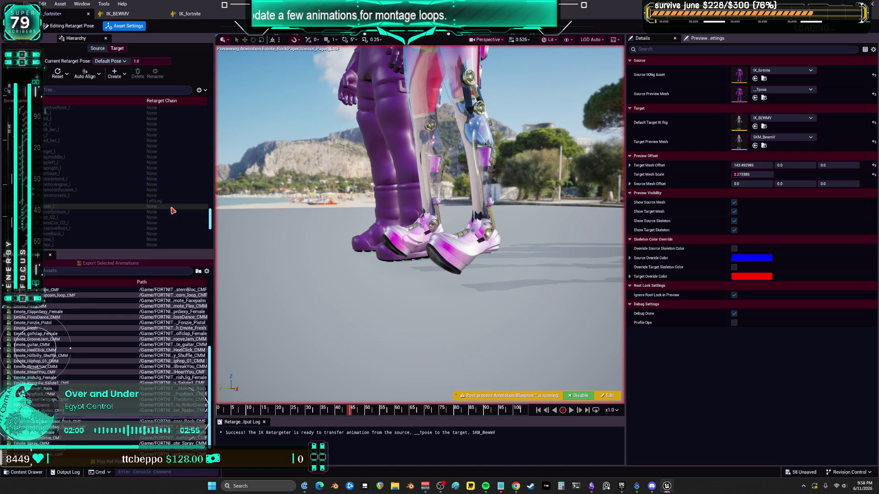
pyautogui.scroll(-4, 129, 217)
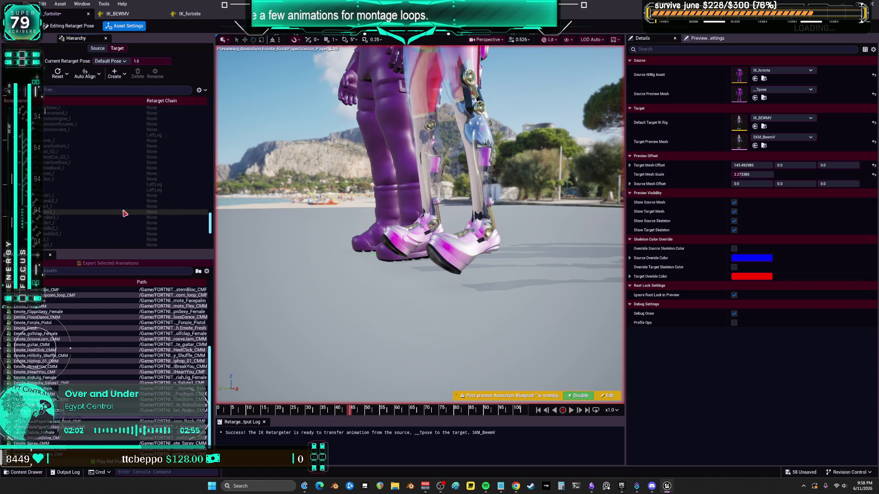
# - Zero the foot_l rotation offset on all three axes
pyautogui.click(123, 184)
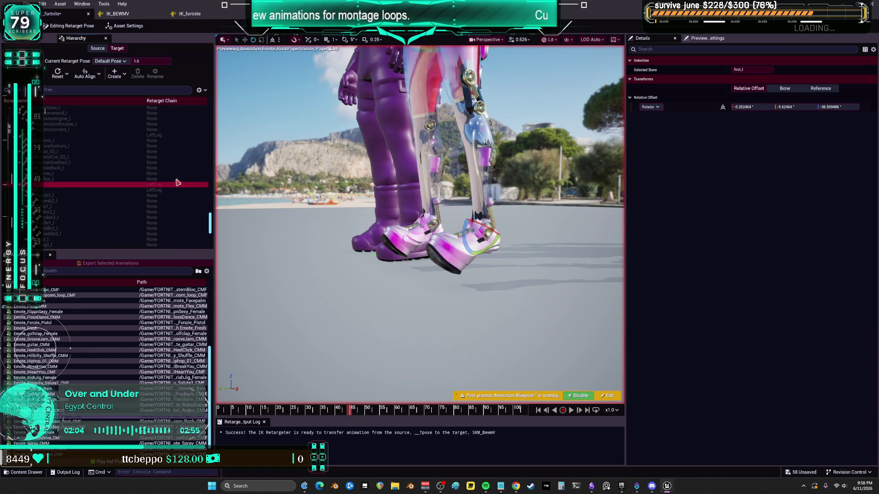
pyautogui.click(758, 106)
pyautogui.write('0')
pyautogui.press('Tab')
pyautogui.write('0')
pyautogui.press('Tab')
pyautogui.write('0')
pyautogui.press('Return')
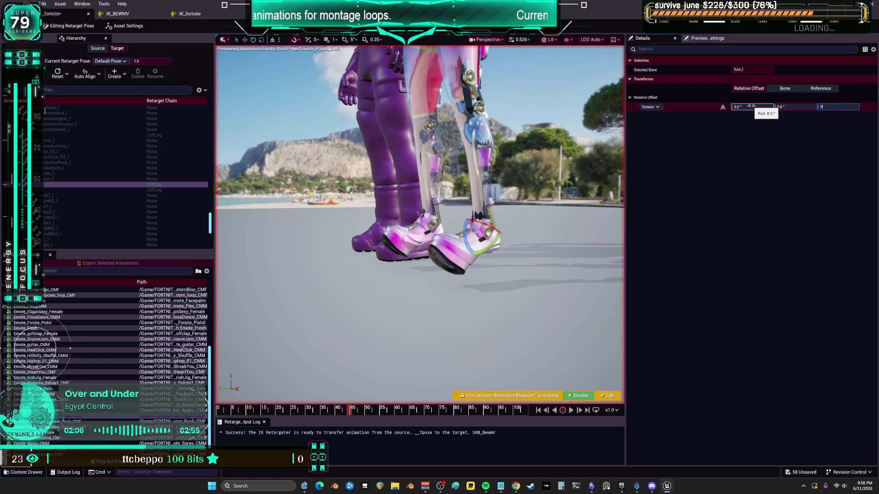
# - Check ball_l, then reset foot_r's Z rotation offset to 0
pyautogui.click(78, 190)
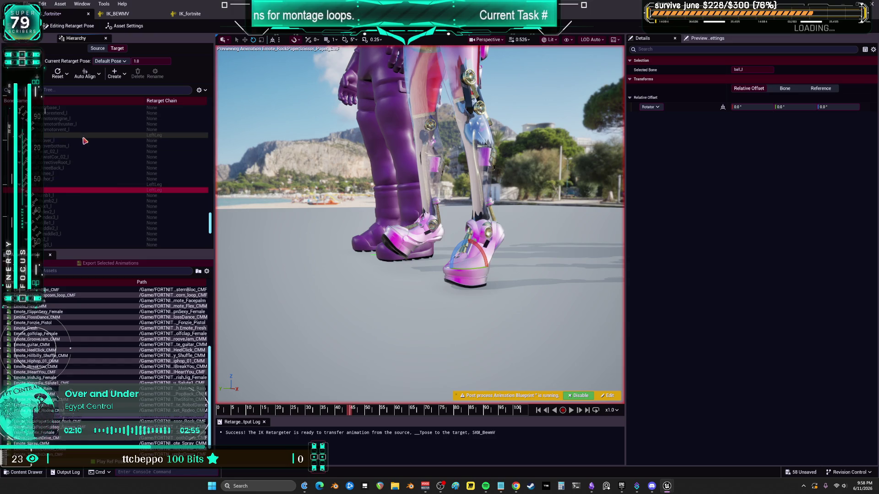
pyautogui.scroll(-5, 124, 190)
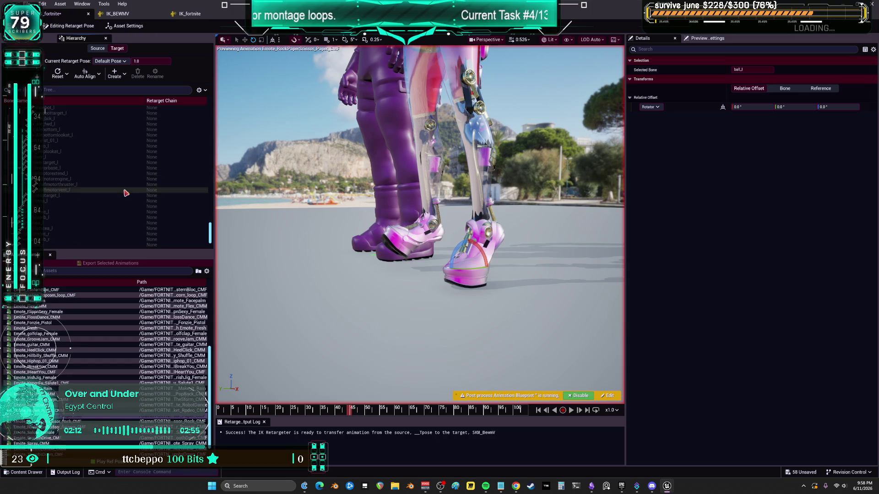
pyautogui.scroll(-3, 123, 191)
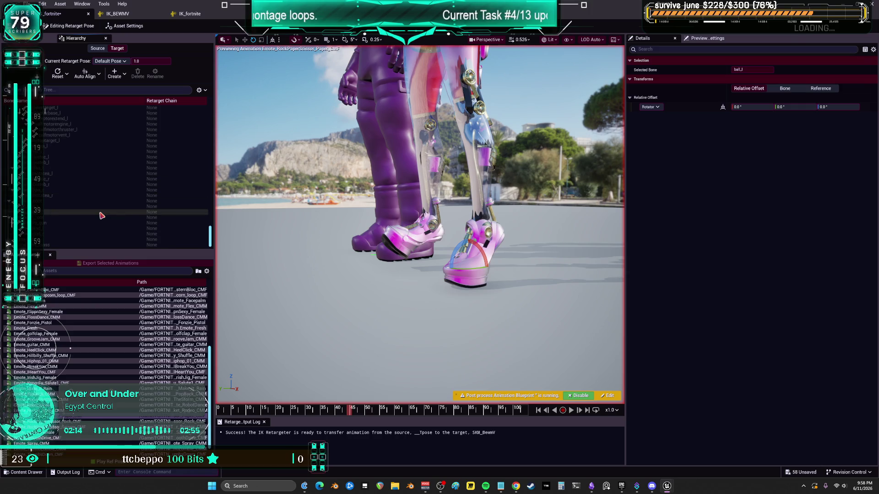
pyautogui.scroll(5, 138, 212)
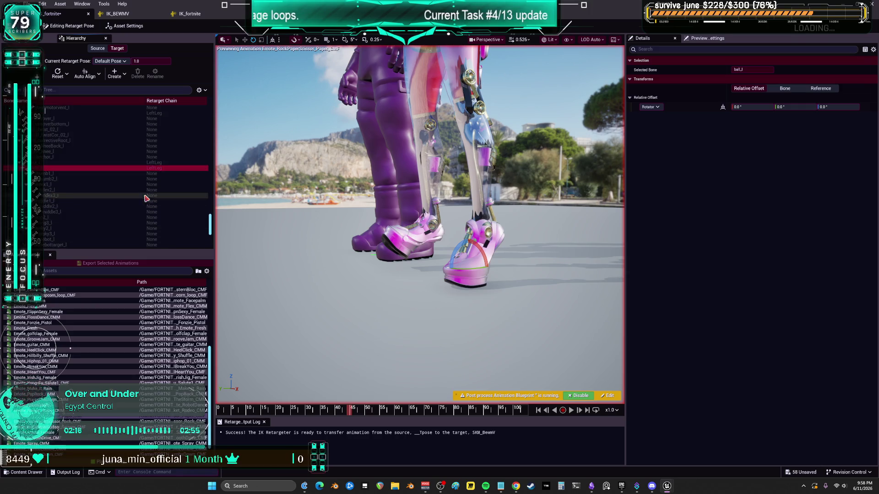
pyautogui.scroll(2, 142, 212)
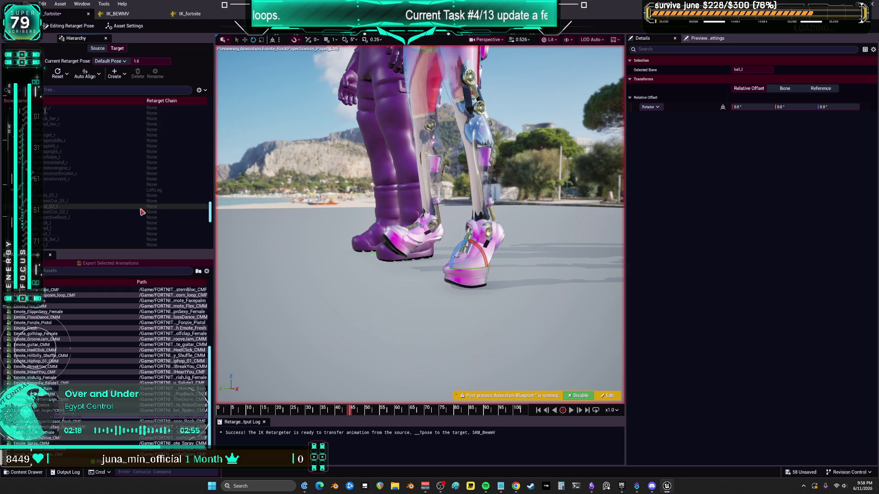
pyautogui.scroll(5, 142, 212)
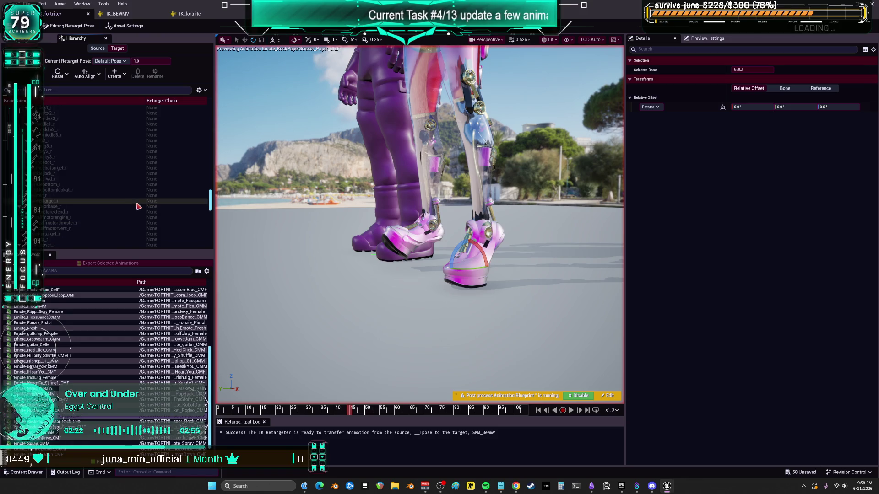
pyautogui.scroll(5, 90, 188)
pyautogui.click(51, 162)
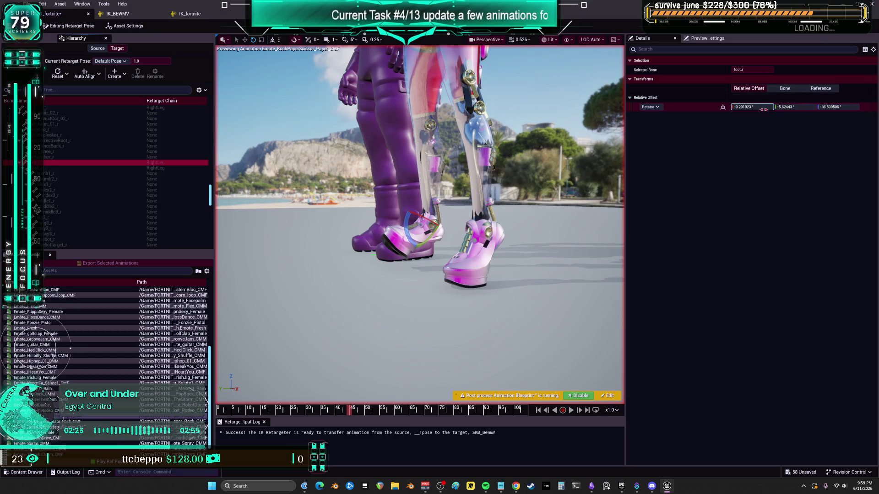
pyautogui.write('0')
pyautogui.press('Return')
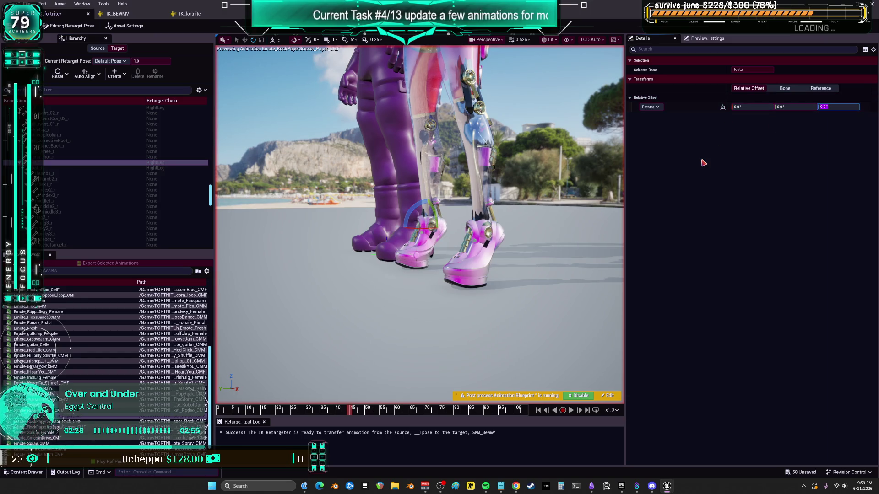
# - Switch back to Running Retarget and select the IK Rig op in the Op Stack
pyautogui.click(58, 26)
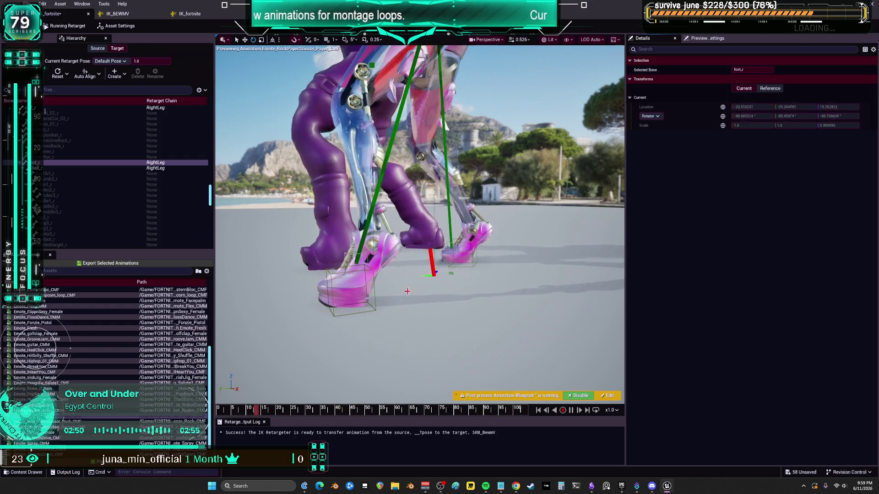
pyautogui.click(116, 26)
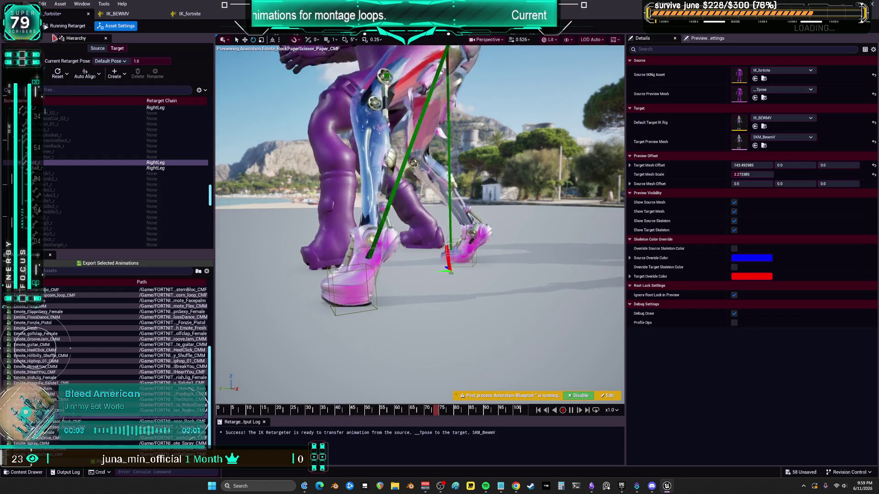
pyautogui.click(43, 38)
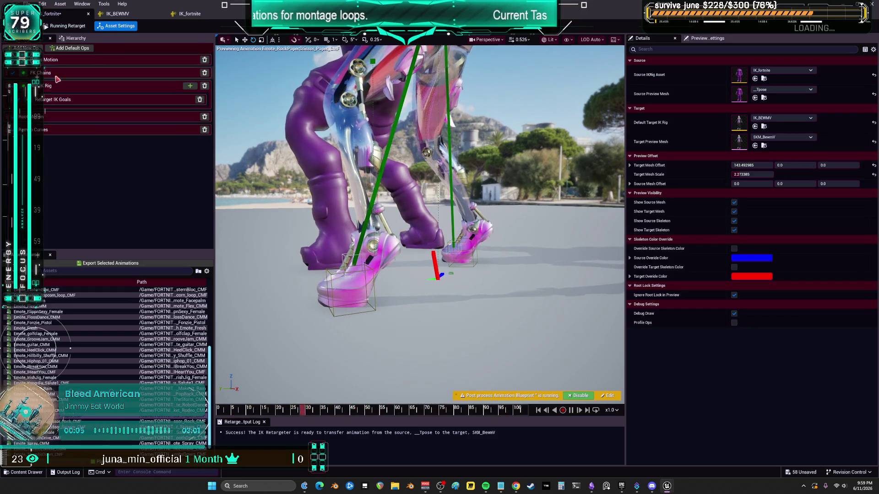
pyautogui.click(90, 87)
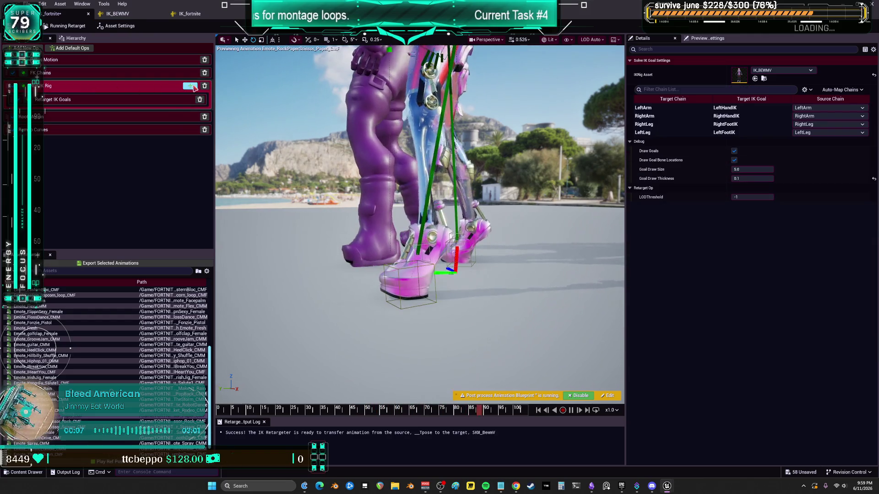
pyautogui.click(190, 86)
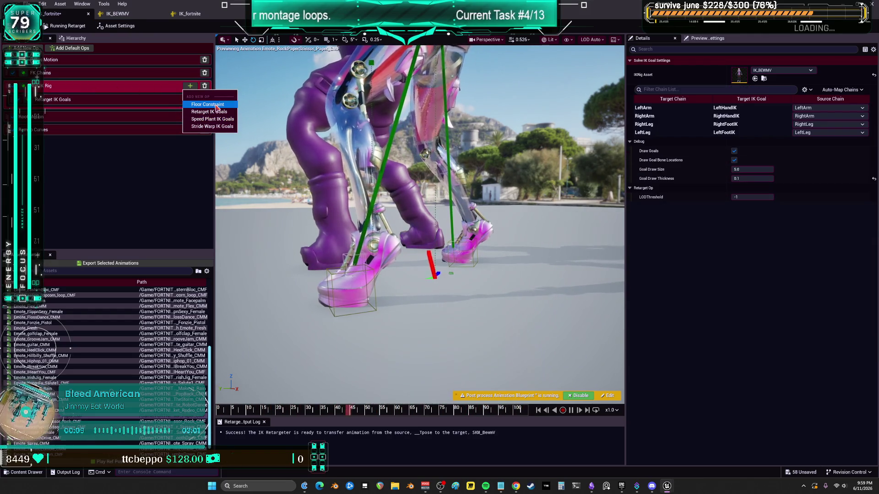
# - Add a Floor Constraint op and view its RightLeg chain settings
pyautogui.click(213, 104)
pyautogui.click(69, 114)
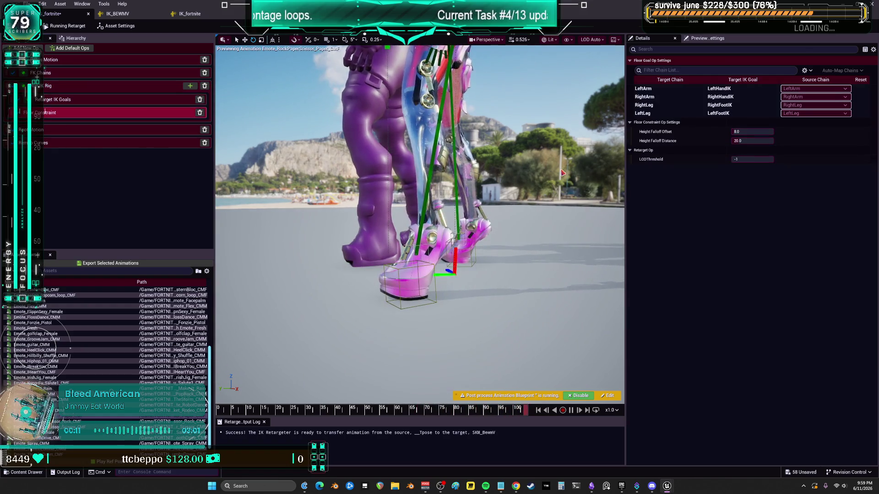
pyautogui.click(720, 105)
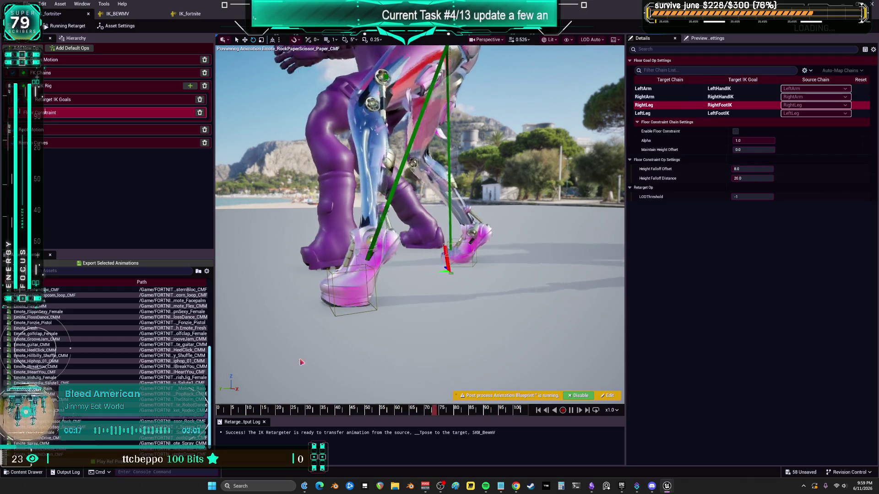
# - Preview Emote_Hillbilly_Shuffle_CMM from the front, then Emote_Rocket_Rodeo_CMM
pyautogui.click(41, 356)
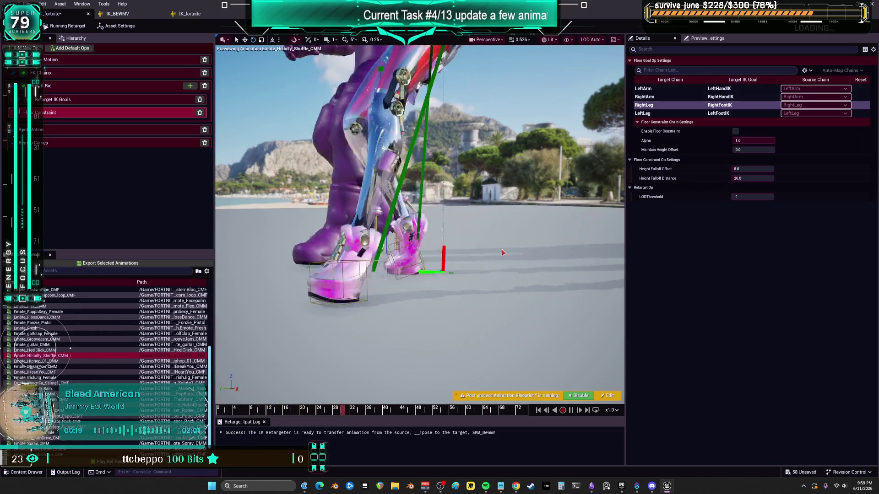
pyautogui.moveTo(389, 281); pyautogui.dragTo(339, 281)
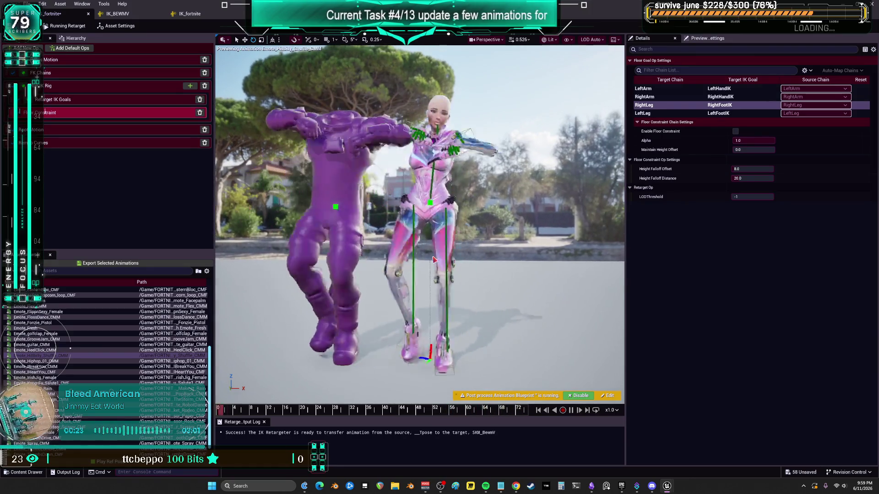
pyautogui.click(91, 422)
# - Preview Emote_TechnoZombie_CMM, Emote_ThumbsUp_CMF, Emote_Breakdance_Female and Emote_Dance_Disco_T3 in turn
pyautogui.scroll(-3, 59, 417)
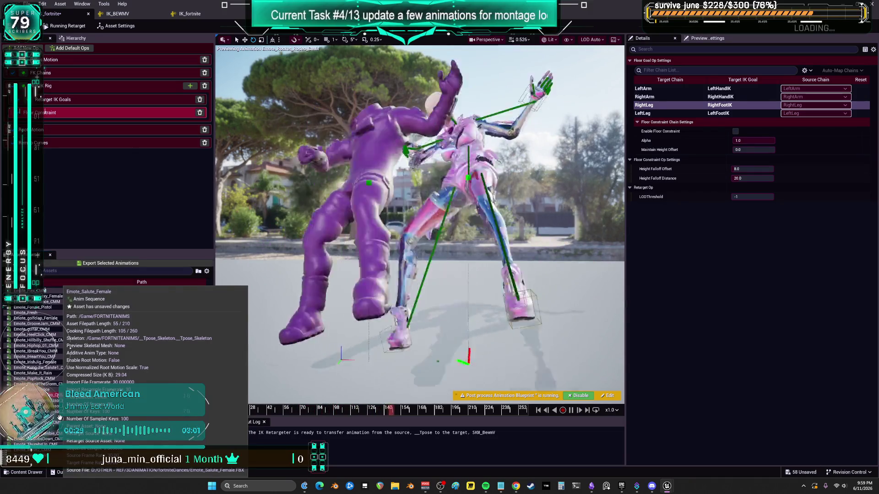
pyautogui.click(69, 433)
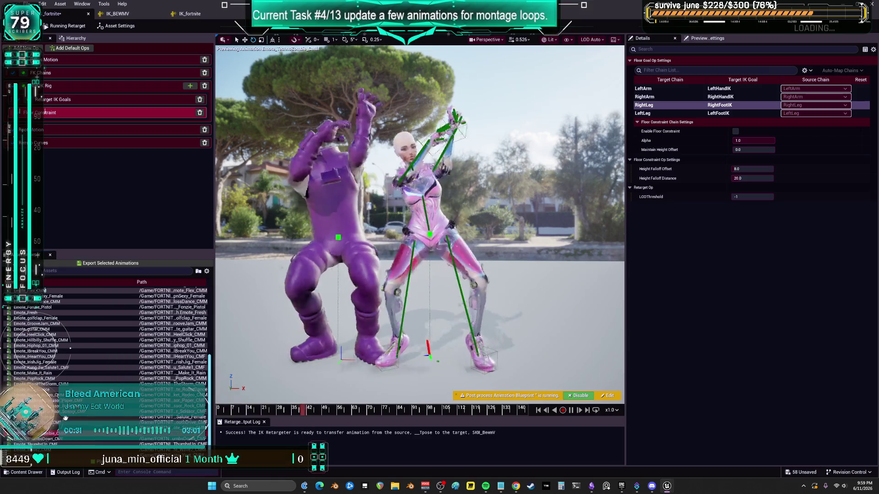
pyautogui.click(53, 444)
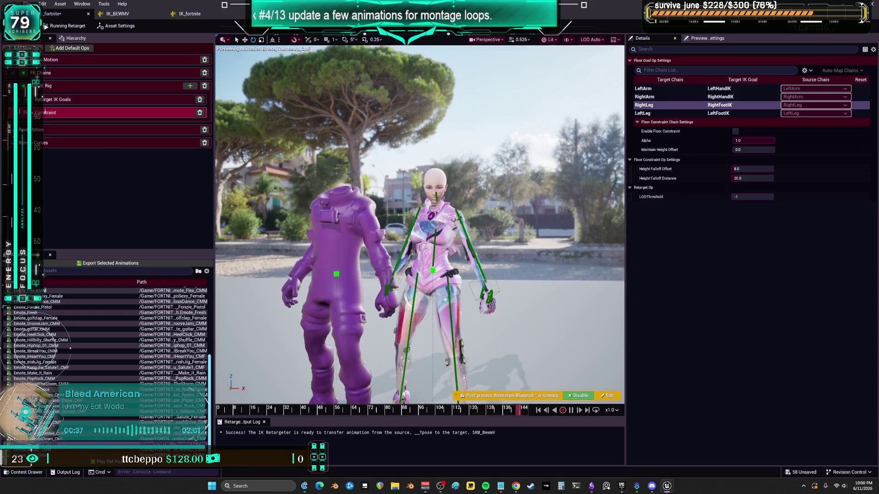
pyautogui.scroll(8, 47, 321)
pyautogui.click(48, 317)
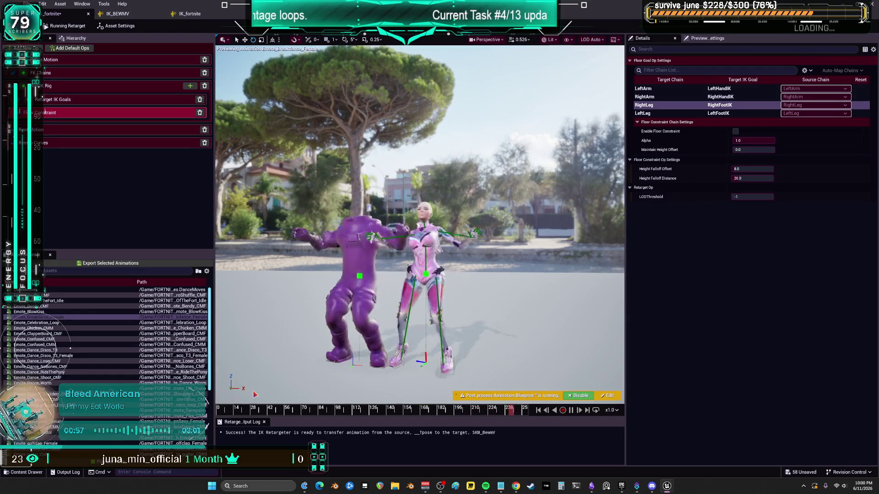
pyautogui.click(64, 351)
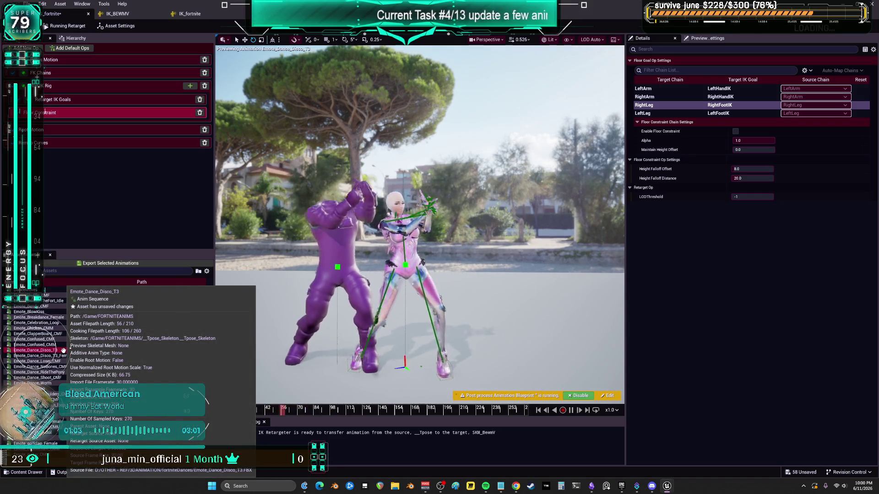
pyautogui.click(118, 26)
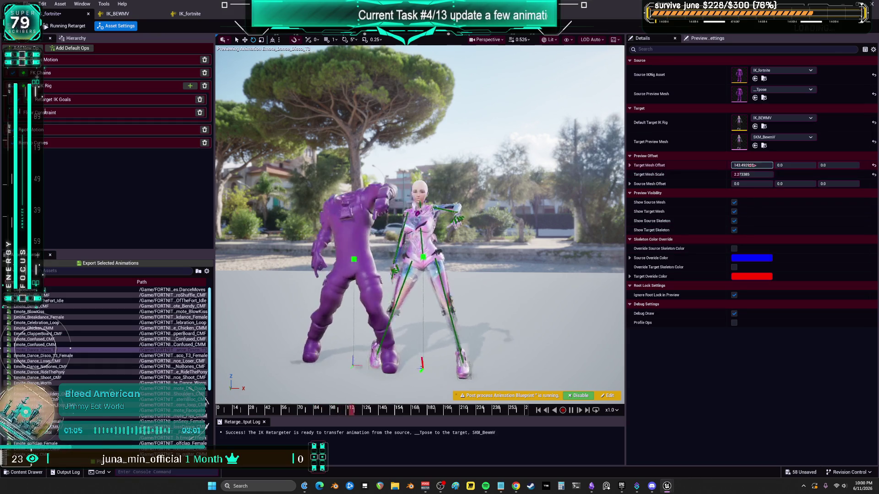
# - Raise Target Mesh Offset X to about 319.33 and preview Emote_DustOffShoulders_CMF
pyautogui.moveTo(751, 165); pyautogui.dragTo(778, 165)
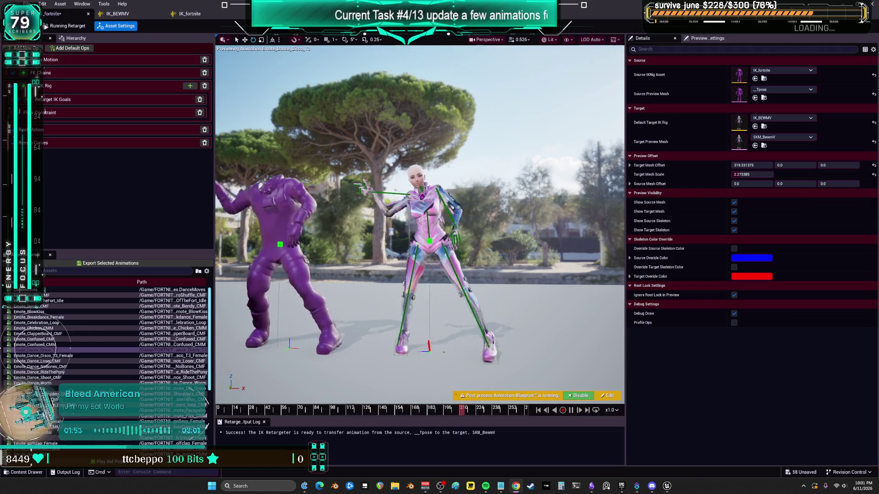
pyautogui.click(61, 393)
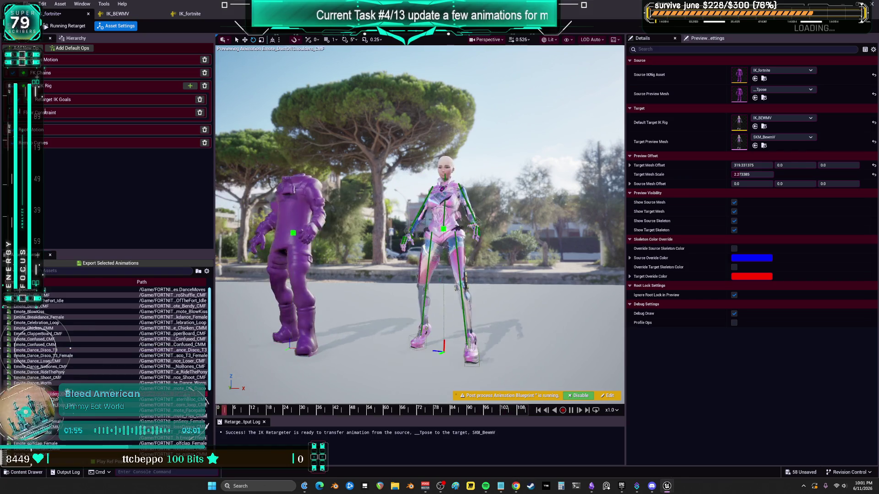
# - Preview Emote_Dance_Worm, then Emote_Flex_CMM up close, and switch to the Twitch stream in Chrome
pyautogui.click(61, 383)
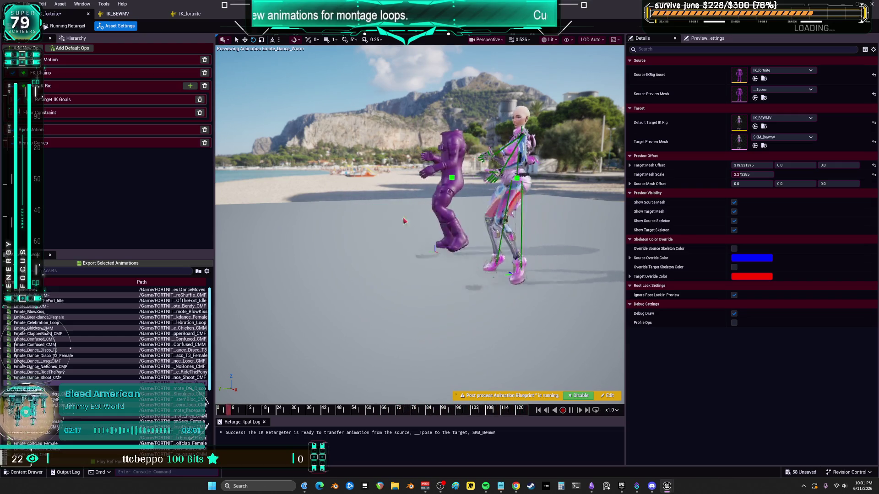
pyautogui.click(193, 416)
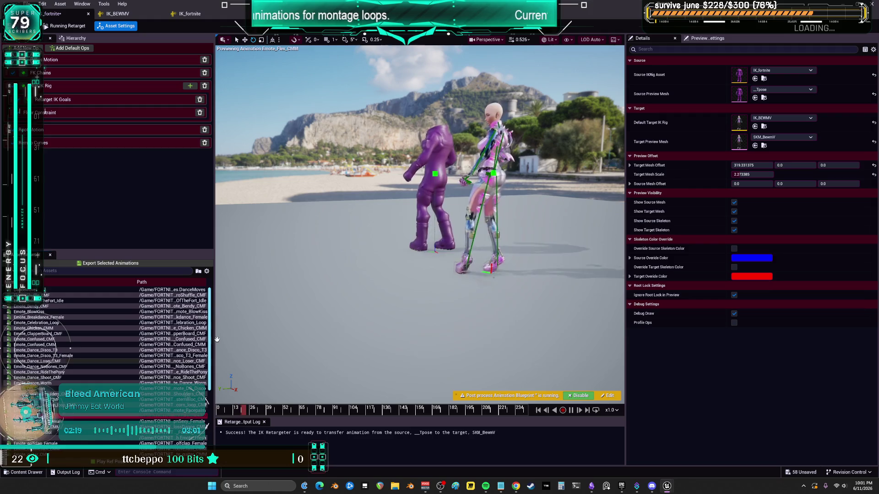
pyautogui.moveTo(509, 188)
pyautogui.mouseDown()
pyautogui.moveTo(412, 174)
pyautogui.moveTo(367, 156)
pyautogui.moveTo(343, 133)
pyautogui.mouseUp()
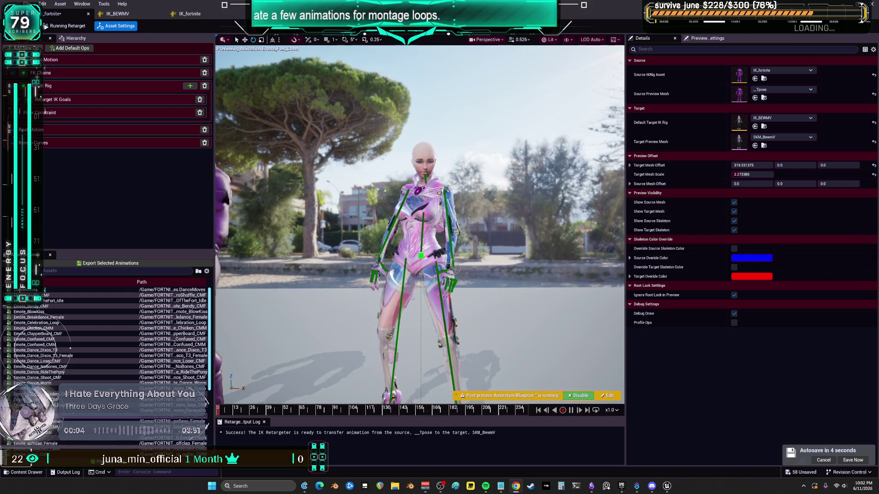
pyautogui.hotkey('alt', 'Tab')
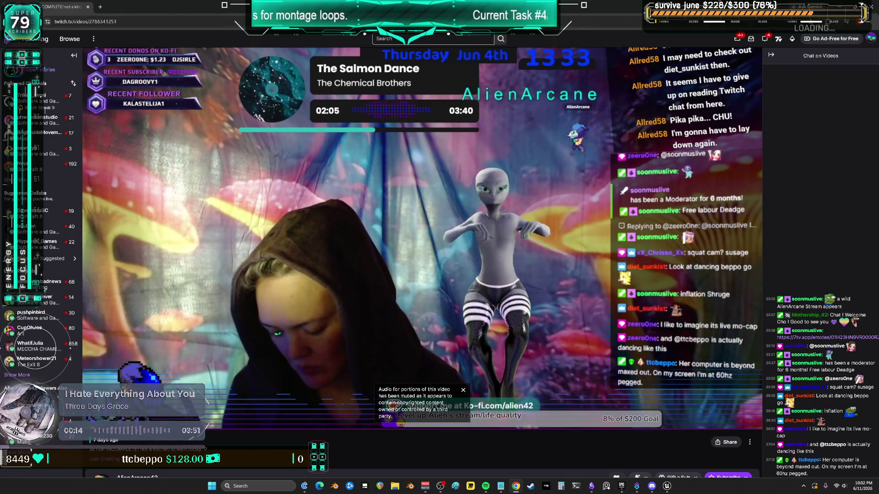
# - Briefly return to the Unreal retargeter, then go back to the Twitch stream
pyautogui.hotkey('alt', 'Tab')
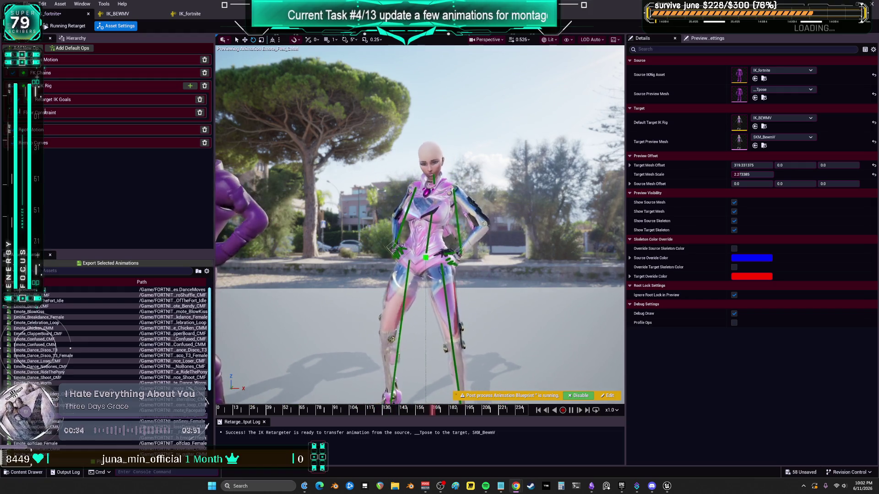
pyautogui.hotkey('alt', 'Tab')
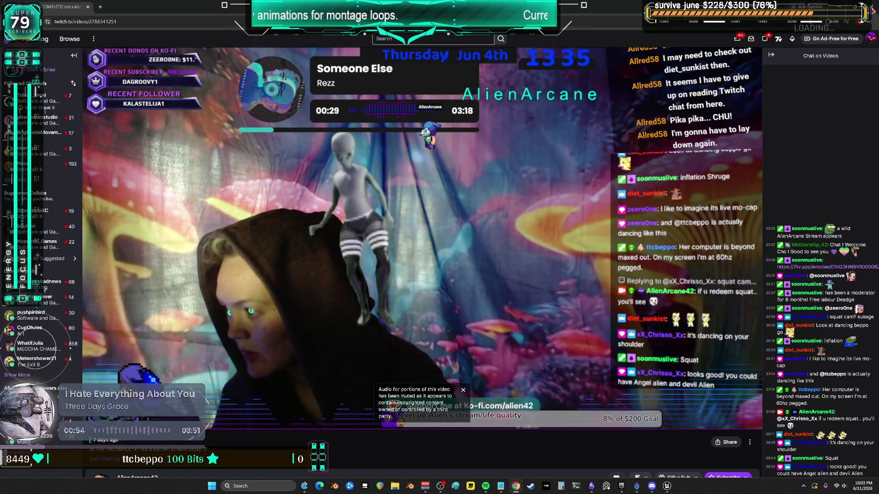
# - Switch from the Twitch stream back to the Unreal IK Retargeter showing Emote_Flex_CMM
pyautogui.hotkey('alt', 'Tab')
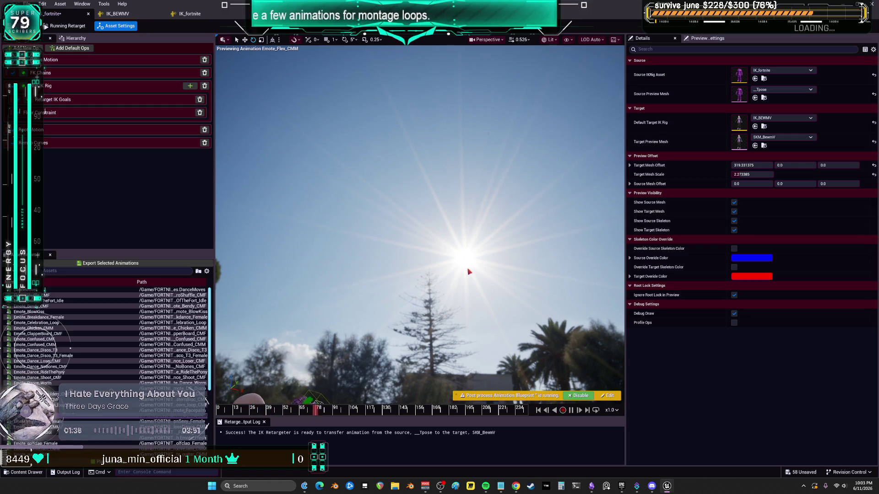
# - Preview DanceMoves on the female character, pause it and scrub to about frame 40
pyautogui.moveTo(522, 217)
pyautogui.mouseDown()
pyautogui.moveTo(522, 256)
pyautogui.moveTo(536, 279)
pyautogui.mouseUp()
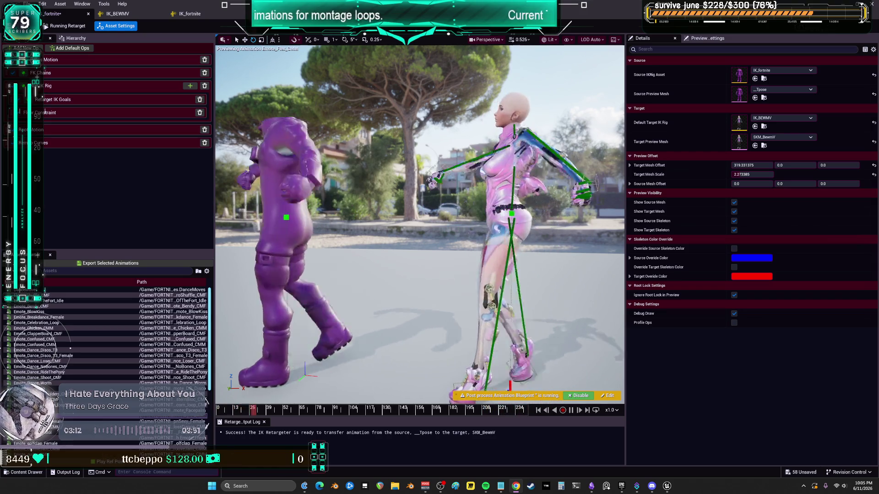
pyautogui.click(83, 290)
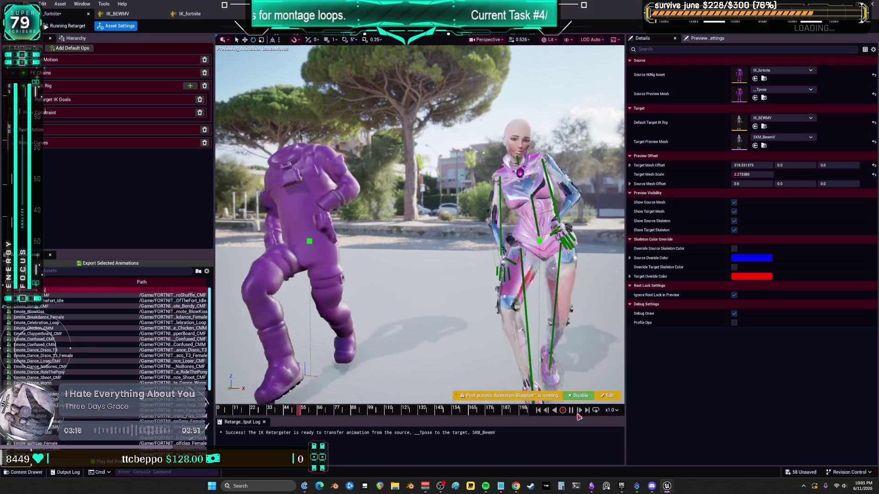
pyautogui.click(255, 410)
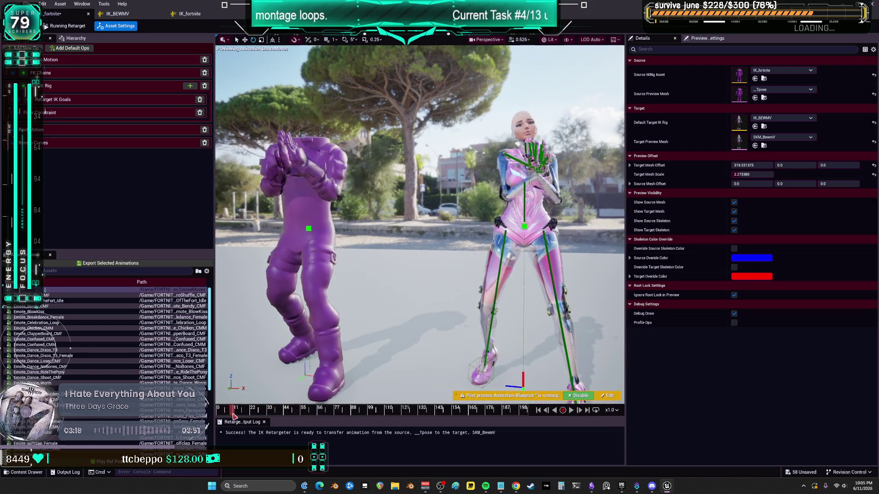
pyautogui.moveTo(237, 414); pyautogui.dragTo(485, 450)
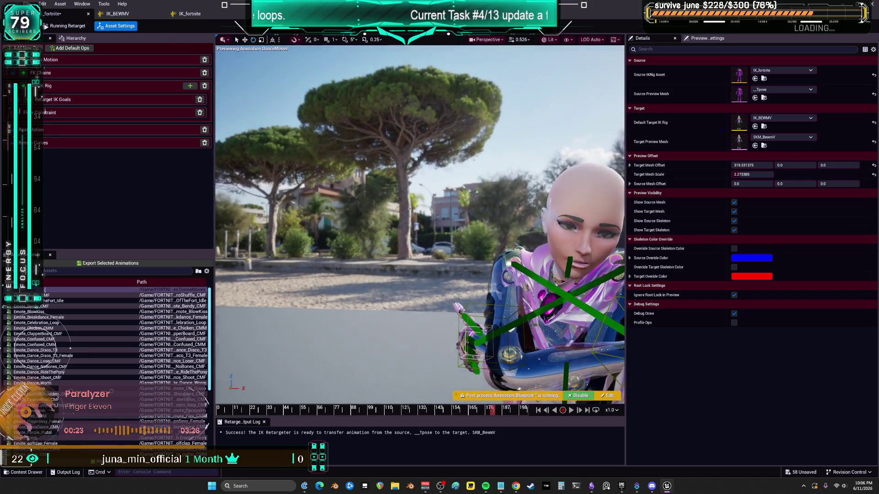
# - Preview Emote_BandOfTheFort_Idle on the characters, then switch the preview to Emote_DG_Disco
pyautogui.click(86, 301)
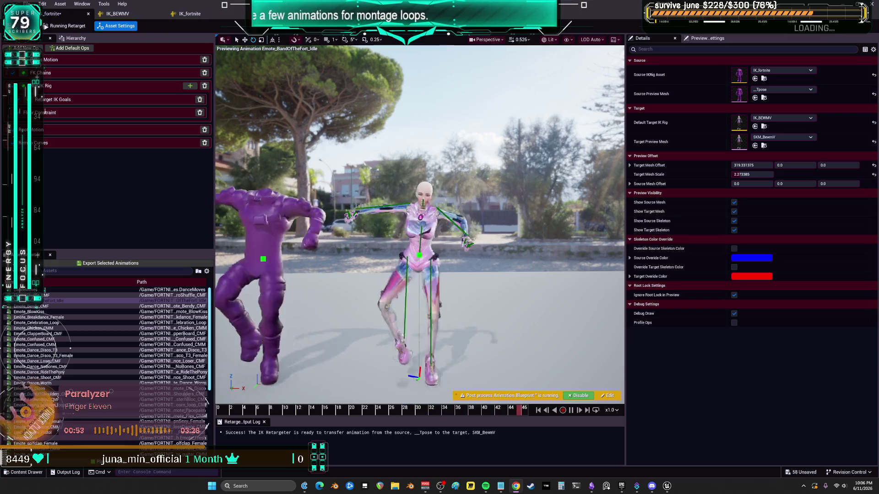
pyautogui.moveTo(614, 243)
pyautogui.mouseDown()
pyautogui.moveTo(604, 174)
pyautogui.moveTo(434, 206)
pyautogui.moveTo(274, 219)
pyautogui.moveTo(389, 201)
pyautogui.moveTo(394, 132)
pyautogui.mouseUp()
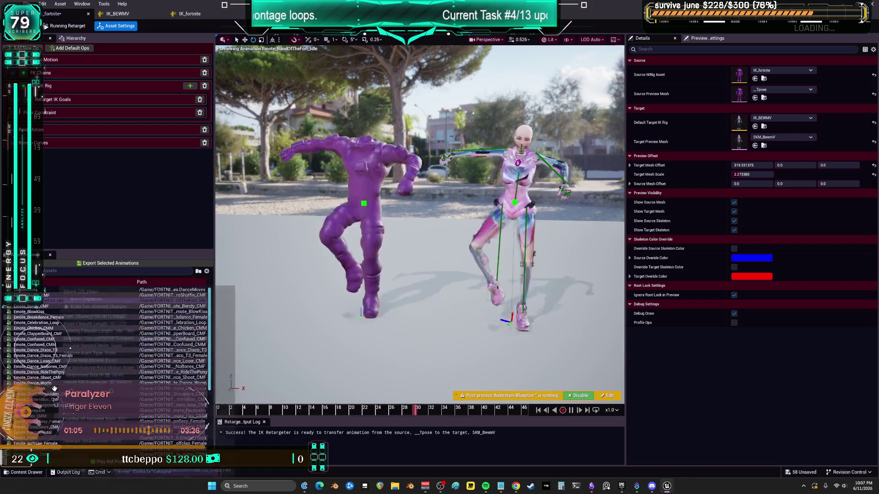
pyautogui.click(32, 389)
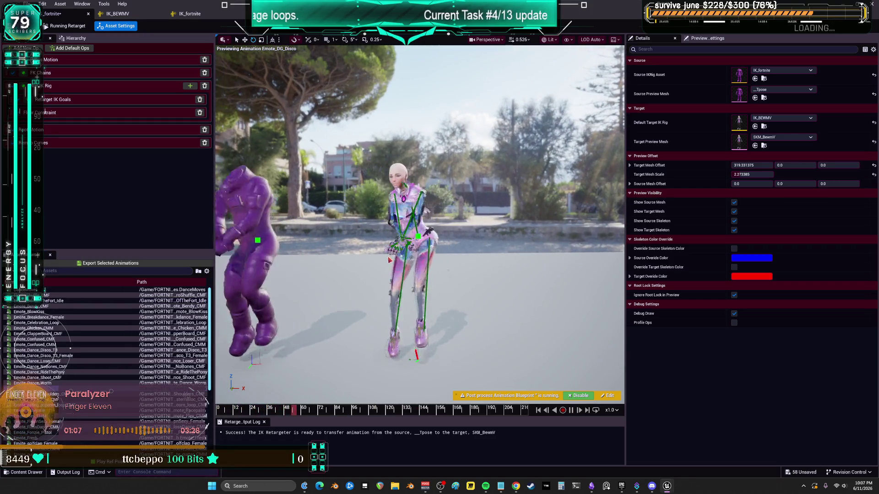
# - Preview Fonzie_Pistol, Hillbilly_Shuffle_CMM, IrishJig_Female and Make_It_Rain, ending on RockPaperScissor_Scissor_CMF
pyautogui.scroll(-2, 99, 390)
pyautogui.scroll(-3, 99, 389)
pyautogui.click(100, 378)
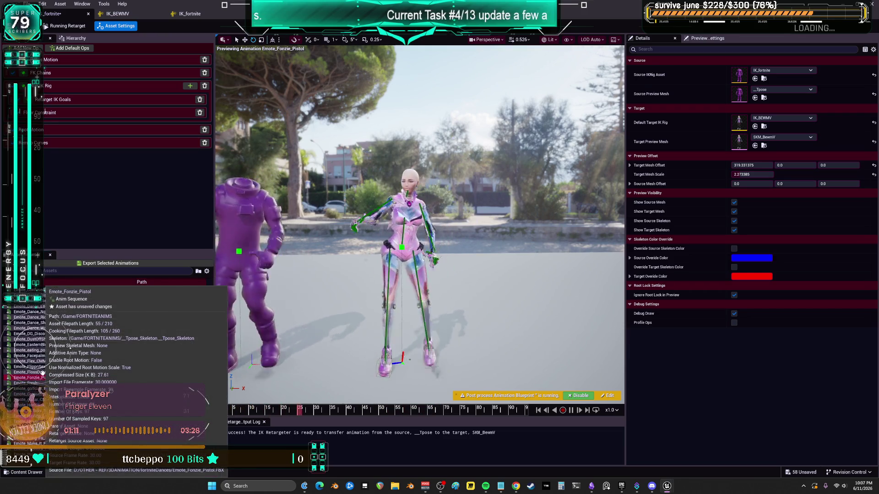
pyautogui.scroll(-2, 60, 380)
pyautogui.click(60, 389)
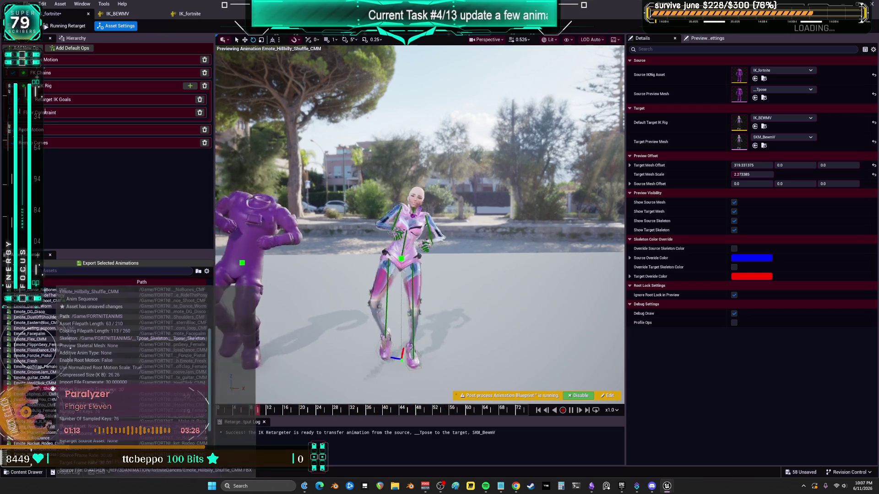
pyautogui.scroll(-3, 59, 375)
pyautogui.click(57, 378)
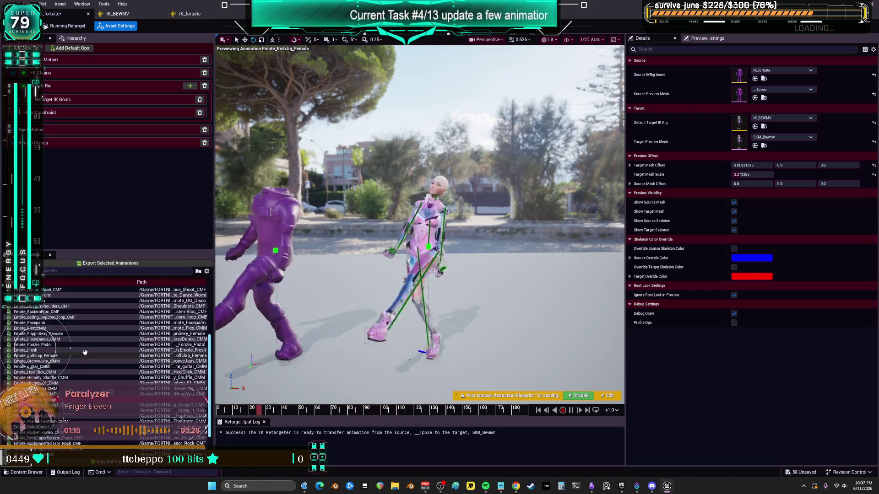
pyautogui.click(56, 389)
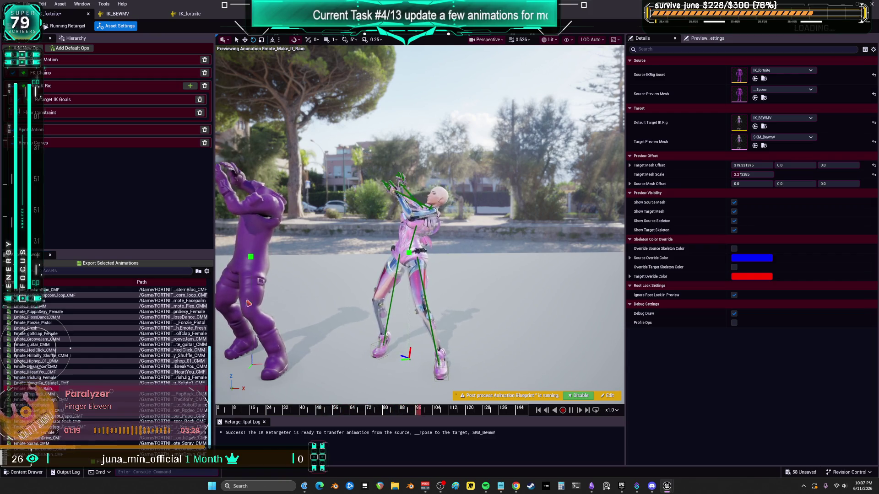
pyautogui.scroll(-2, 80, 385)
pyautogui.click(50, 411)
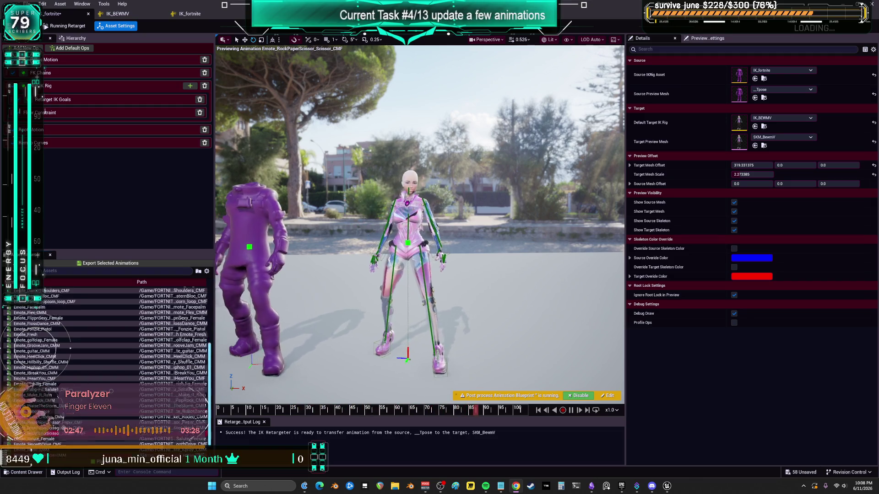
# - Preview and pause DanceMoves, then show the IK goal solve op's chain mapping settings
pyautogui.scroll(8, 47, 321)
pyautogui.click(47, 289)
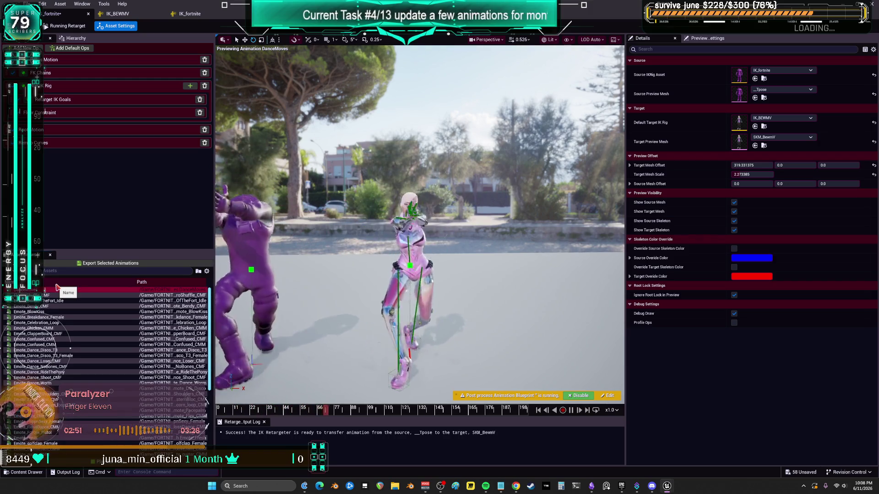
pyautogui.rightClick(57, 287)
pyautogui.press('Escape')
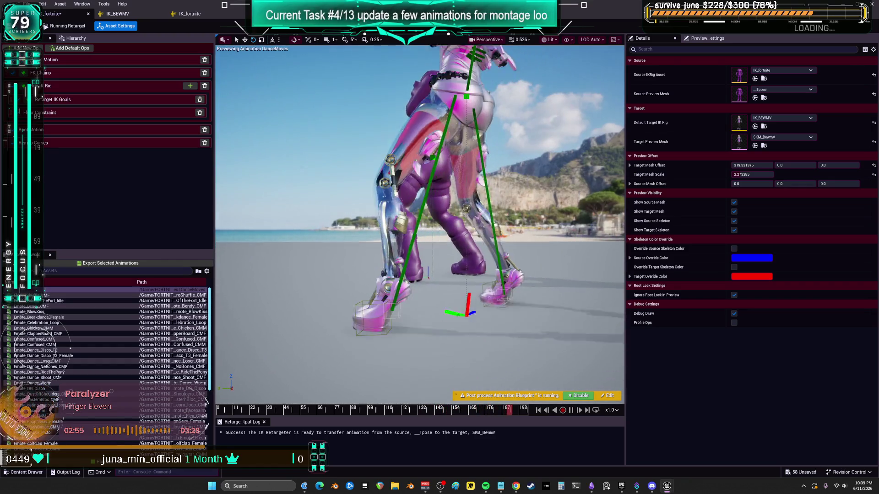
pyautogui.click(574, 410)
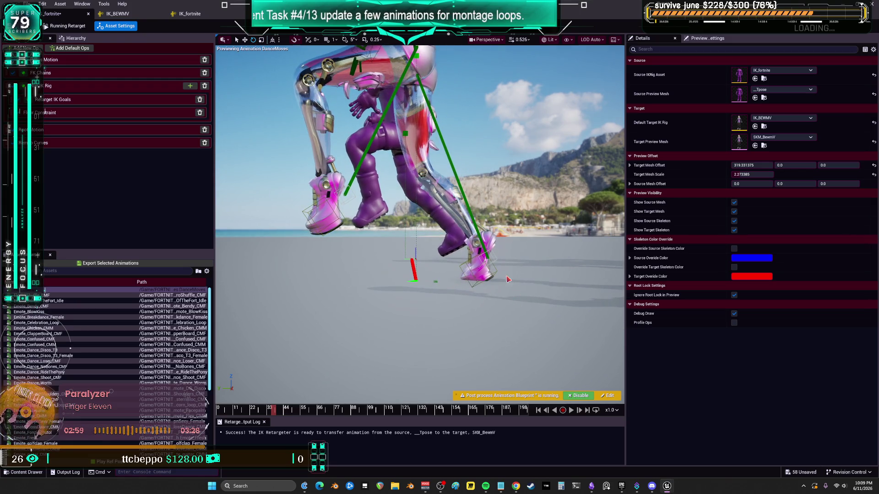
pyautogui.click(92, 86)
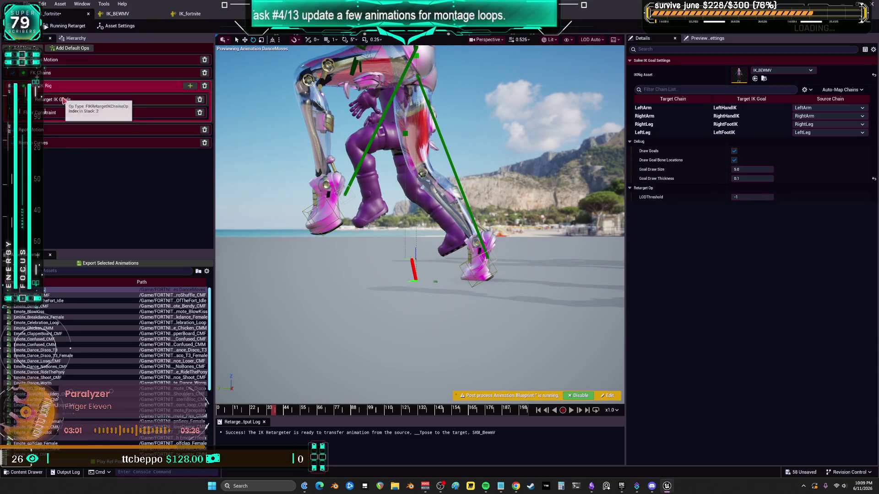